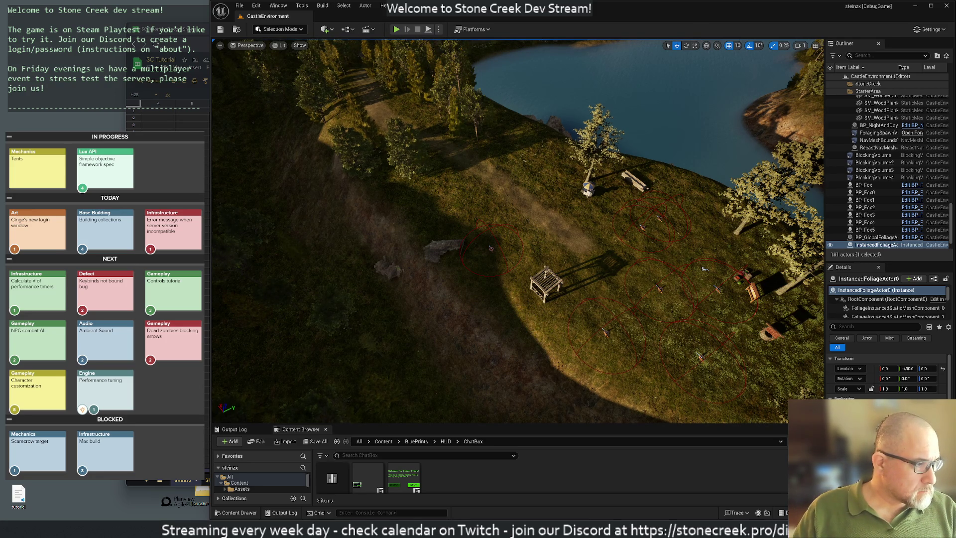
Launch Discord from the system search, then glance at the SC Tutorial spreadsheet and hide it again
key(super)
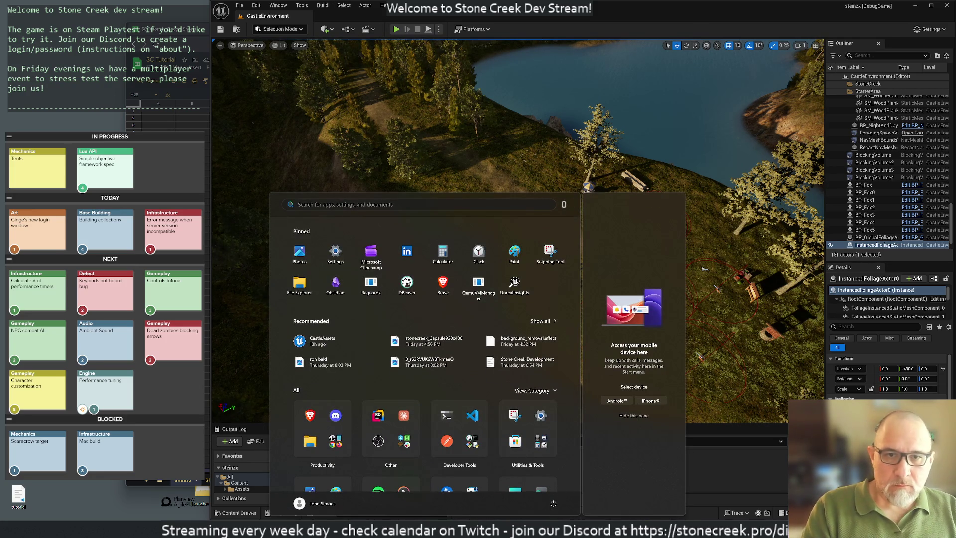
text(discord)
key(Return)
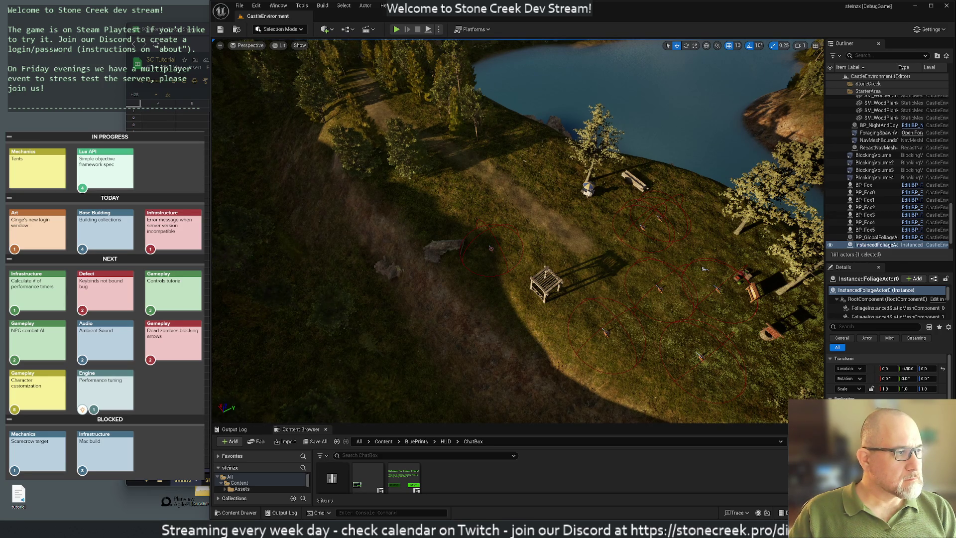
click(191, 31)
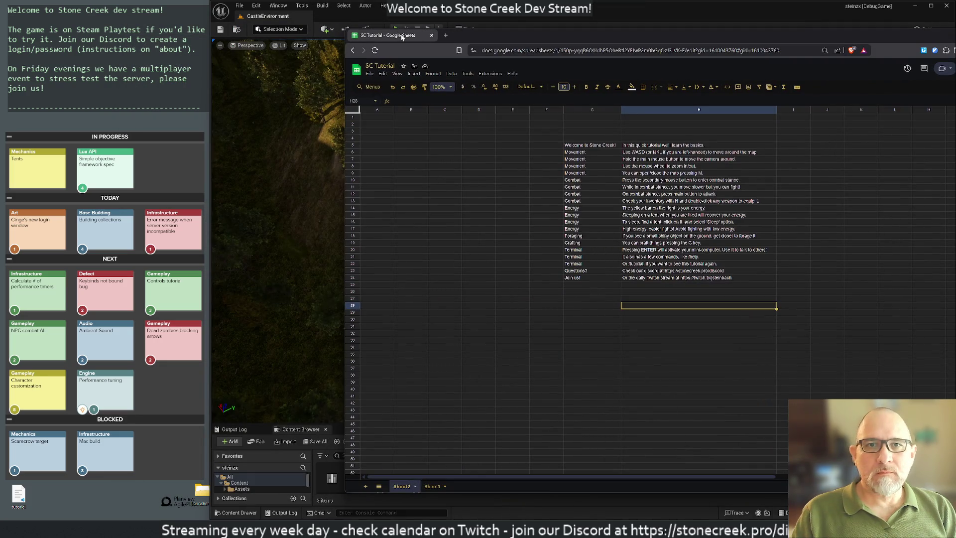
key(alt+Tab)
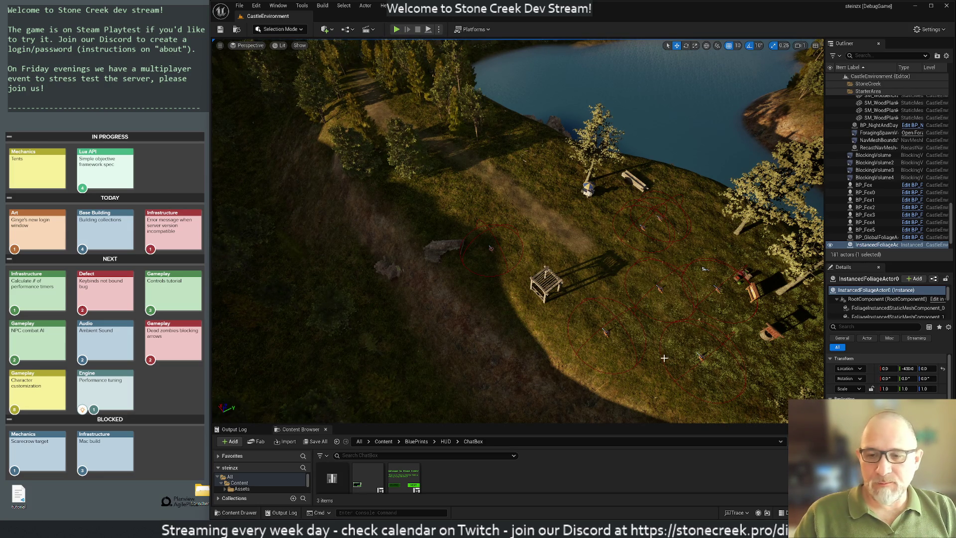
Delete the tutorial file from the desktop and start a play session in the editor
right_click(13, 503)
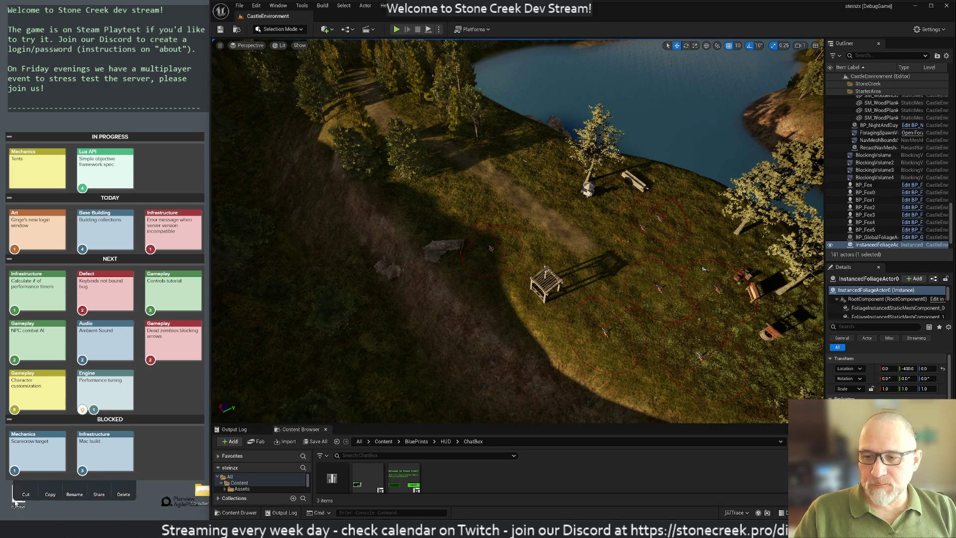
click(129, 490)
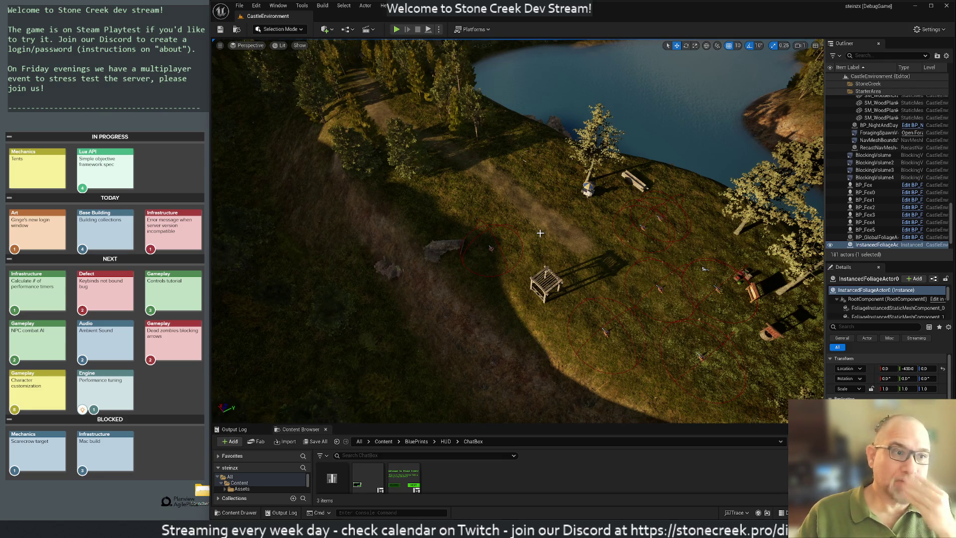
click(398, 29)
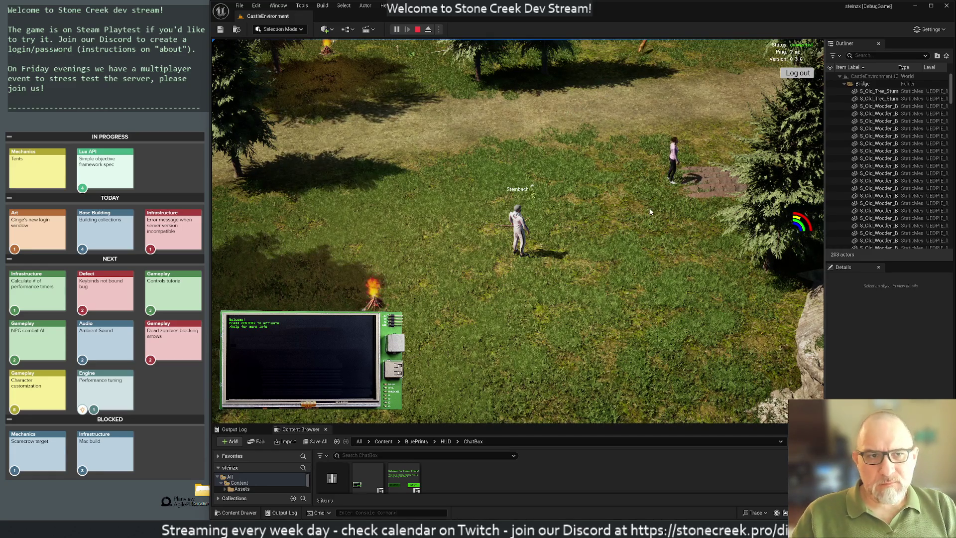
Orbit the game camera around the character, then bring up the Mutable Tutorials page at its tutorial list
drag(601, 232, 662, 251)
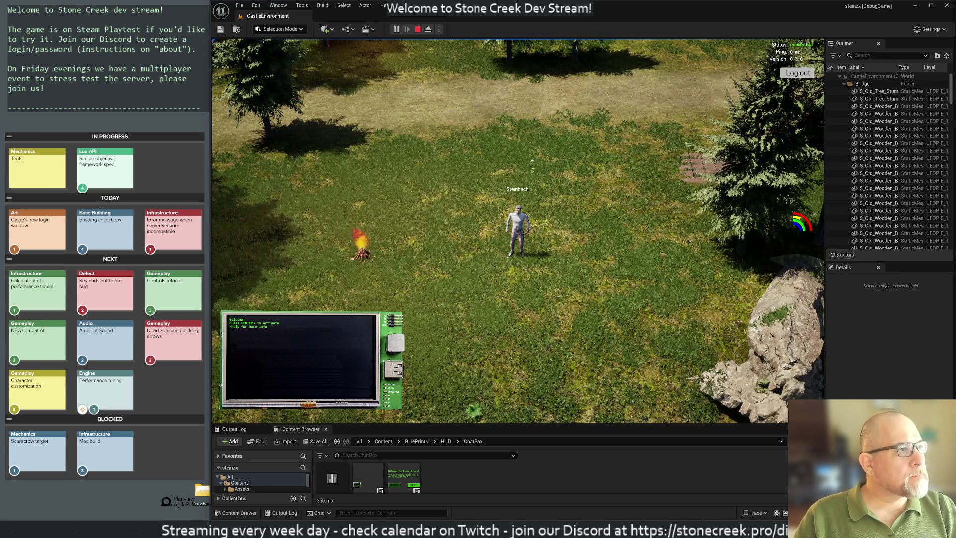
mouse_move(955, 145)
mouse_down()
mouse_move(684, 145)
mouse_move(387, 59)
mouse_move(443, 60)
mouse_up()
scroll(576, 291, down, 5)
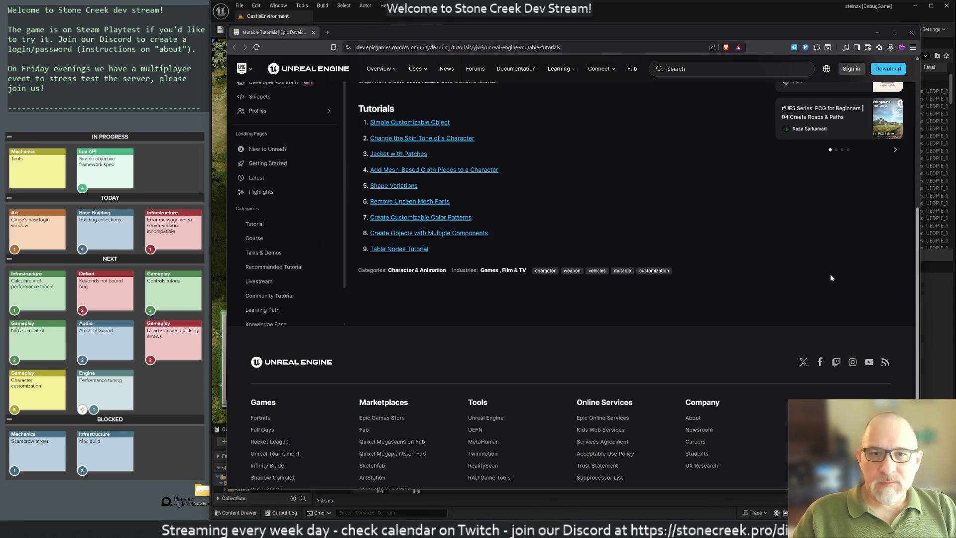
Open the 'here' documentation link in a new tab and switch to the Mutable-Documentation GitHub wiki
scroll(563, 258, up, 6)
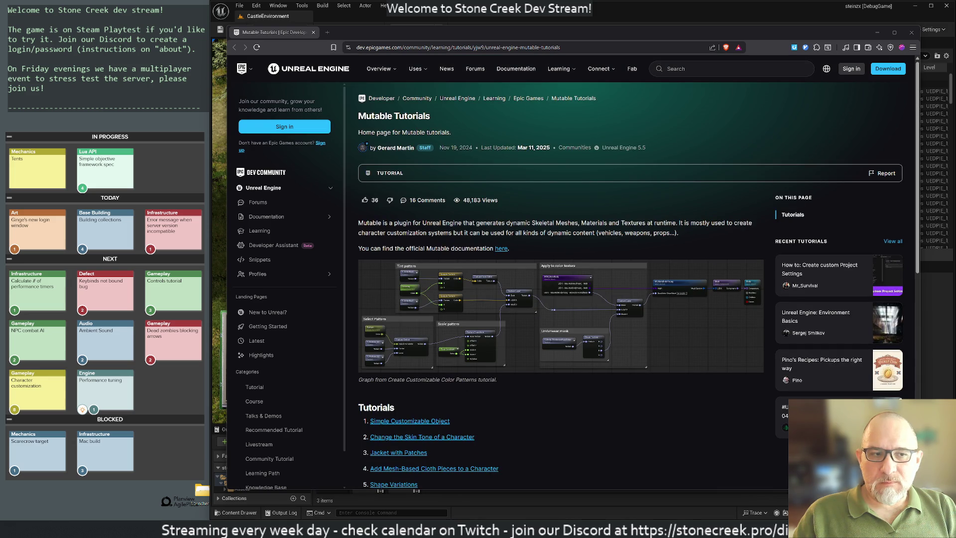
scroll(503, 199, down, 5)
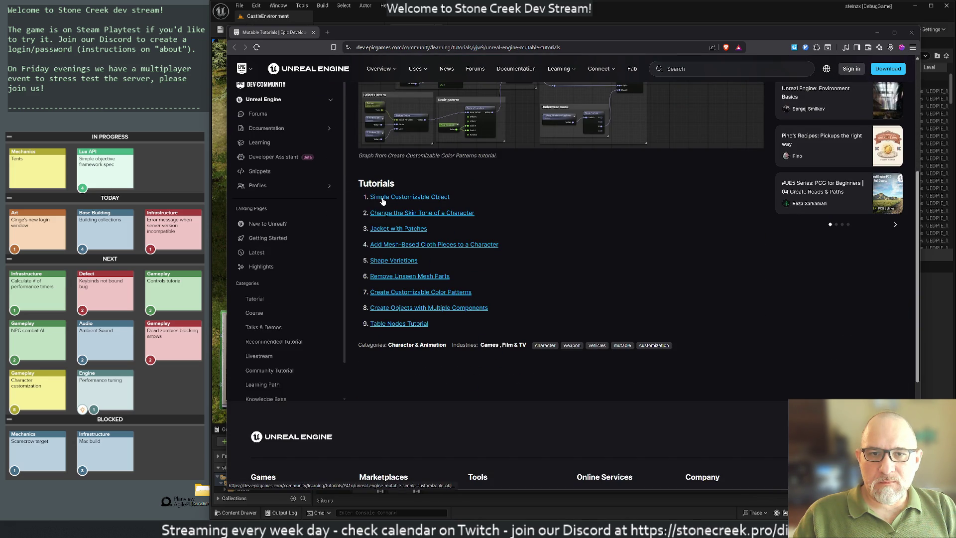
scroll(470, 334, up, 5)
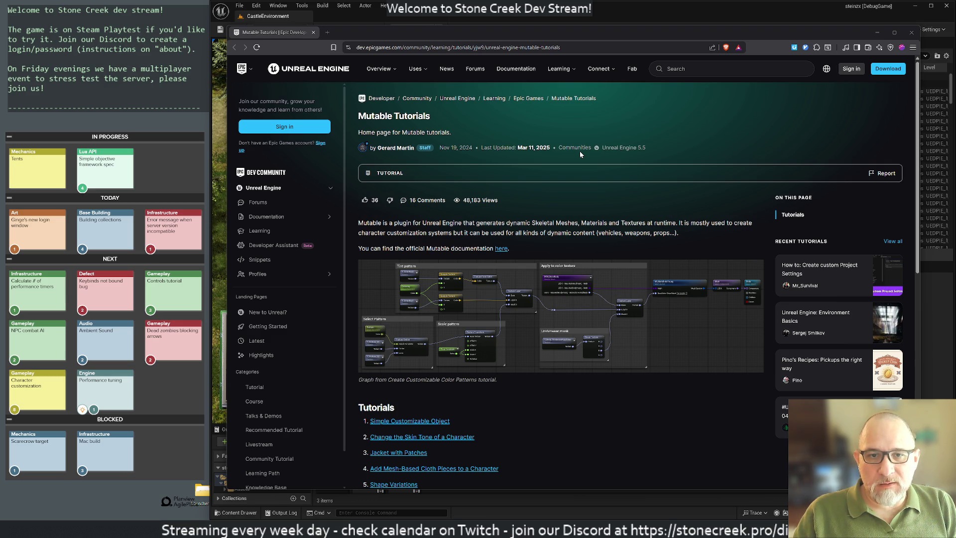
middle_click(501, 249)
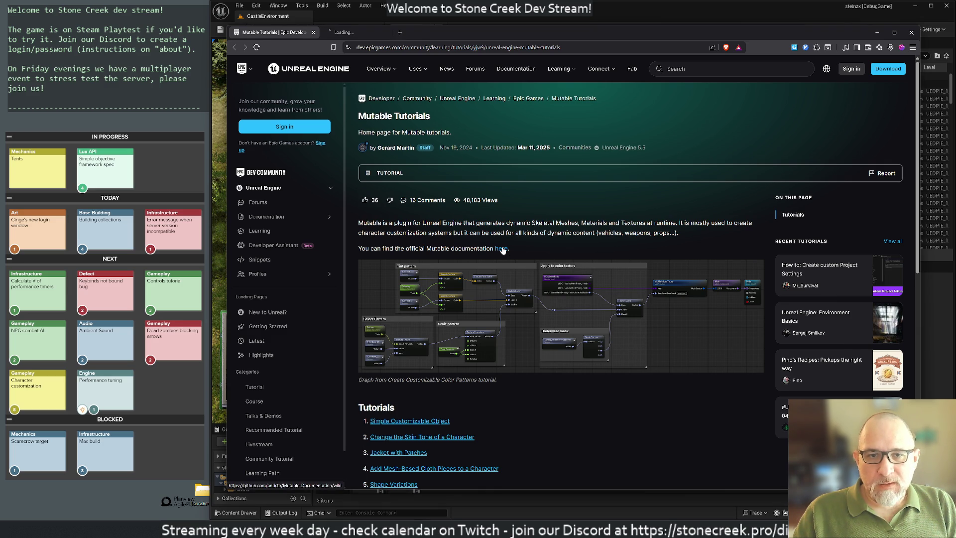
click(356, 33)
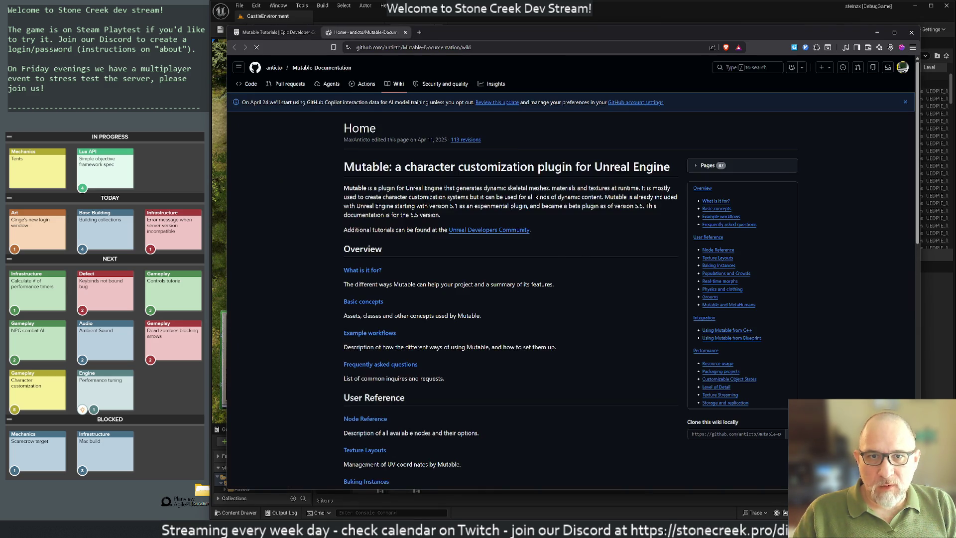
drag(417, 167, 654, 168)
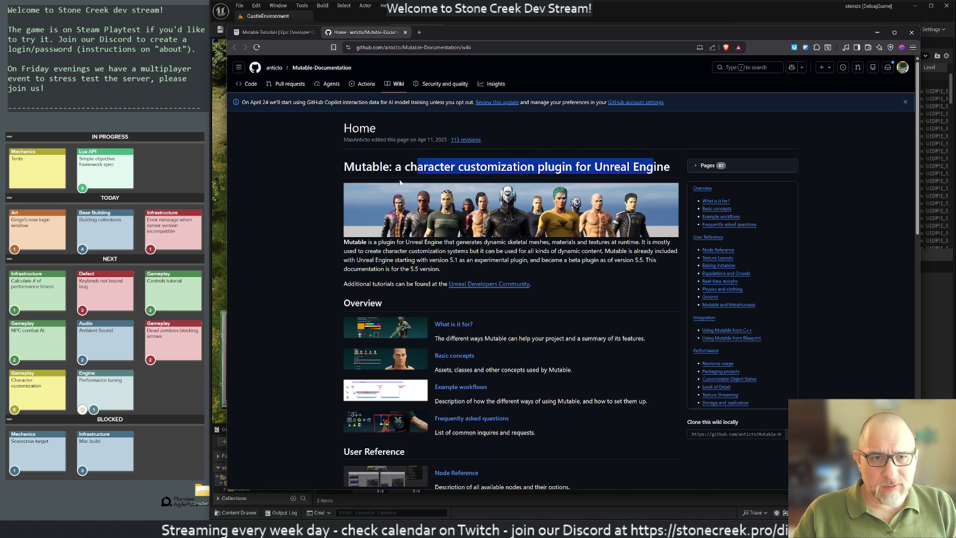
click(589, 219)
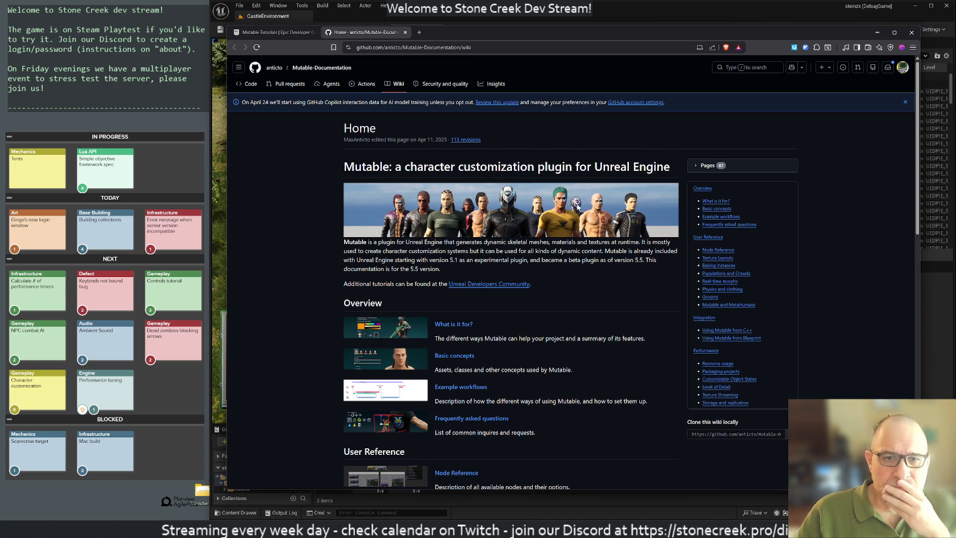
scroll(573, 201, down, 3)
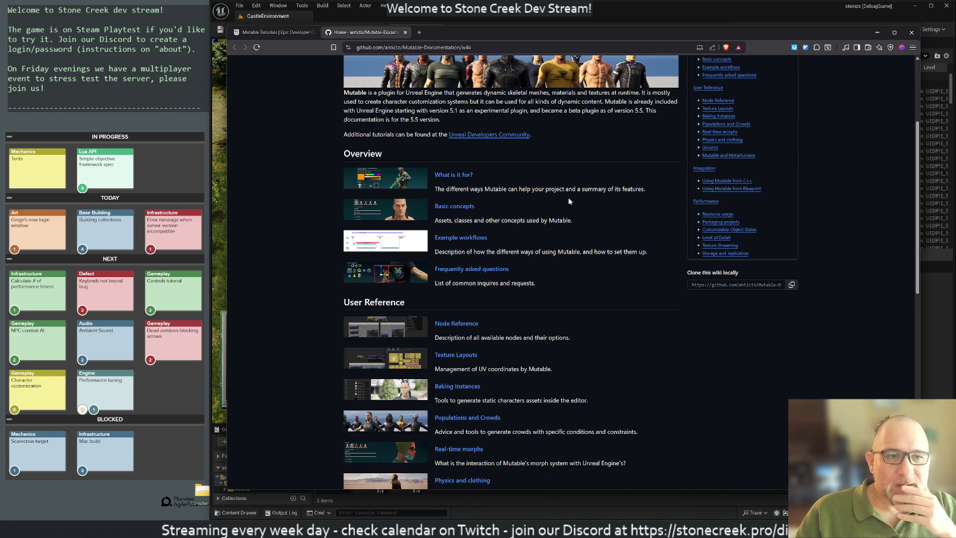
scroll(562, 203, down, 3)
scroll(560, 201, down, 2)
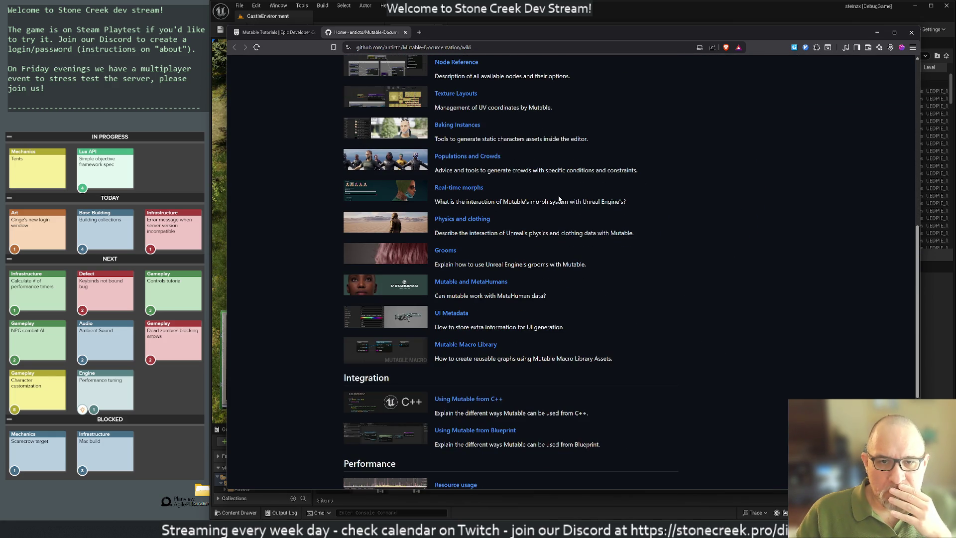
scroll(559, 199, down, 3)
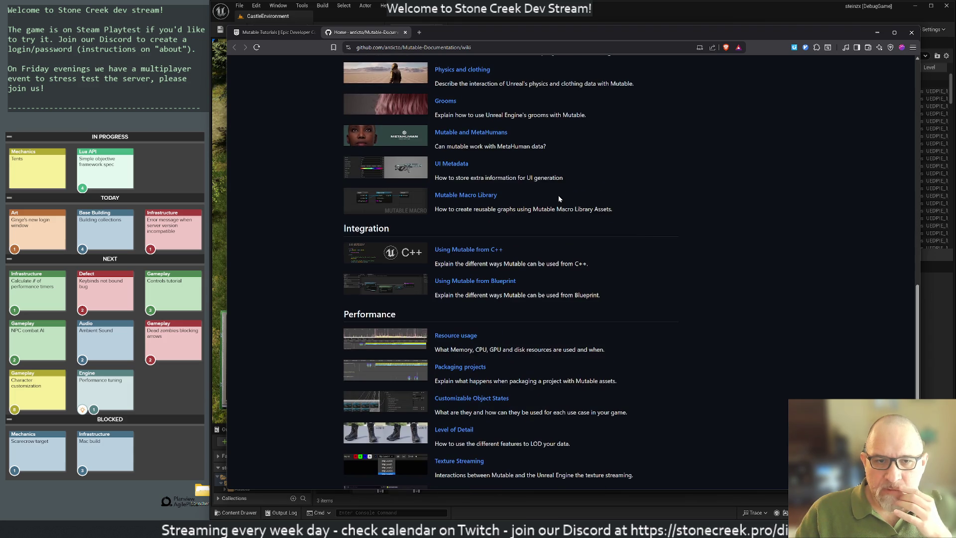
scroll(559, 199, down, 2)
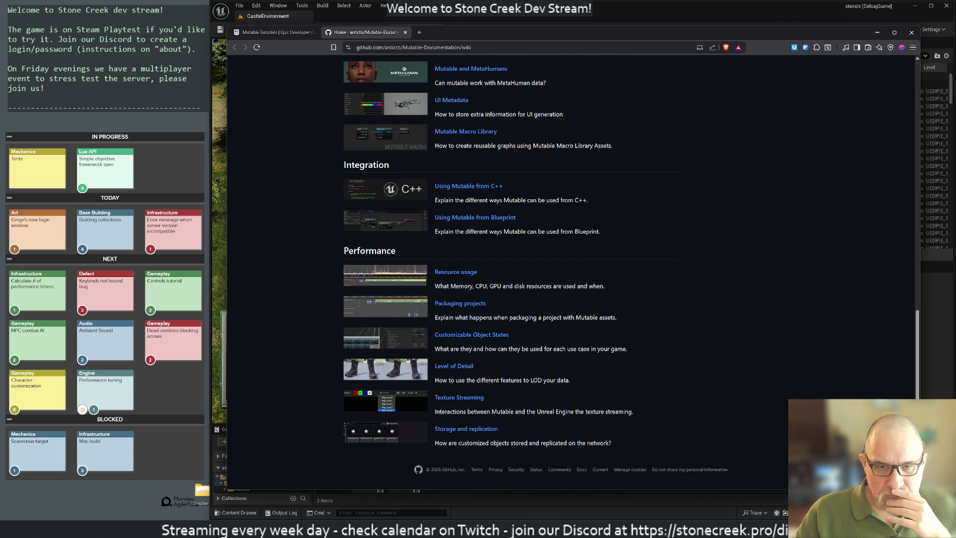
scroll(559, 195, up, 15)
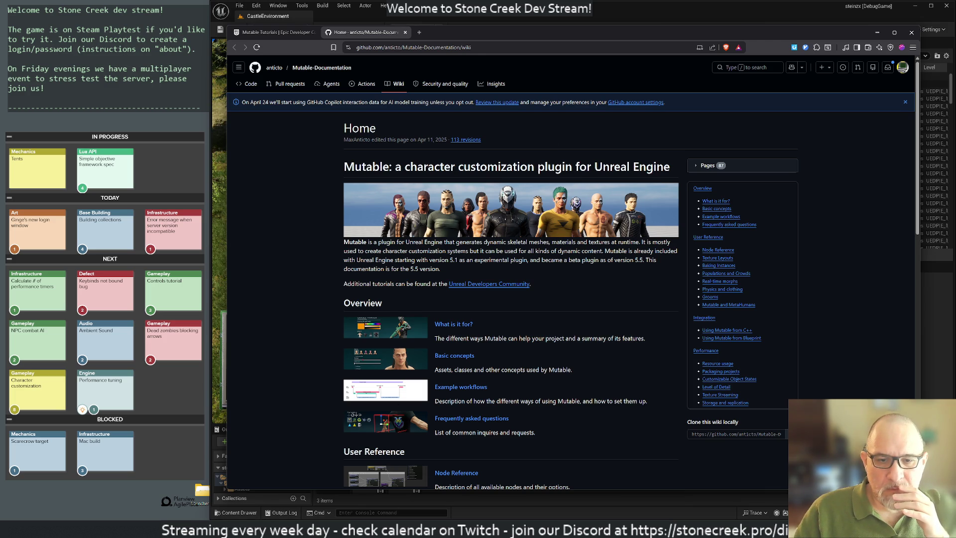
key(alt+Tab)
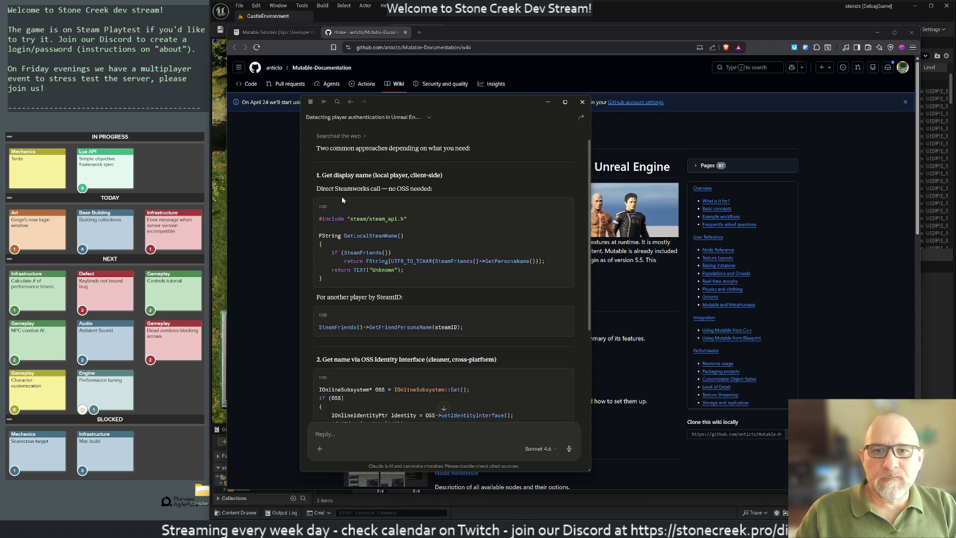
Start a new empty Claude chat and open the 'Claude has memory' summary
click(323, 102)
click(328, 135)
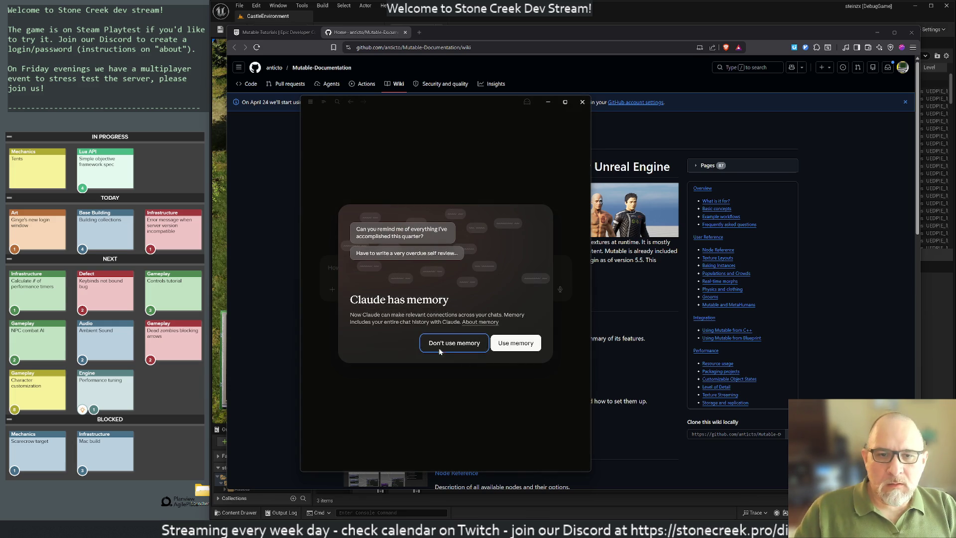
click(515, 342)
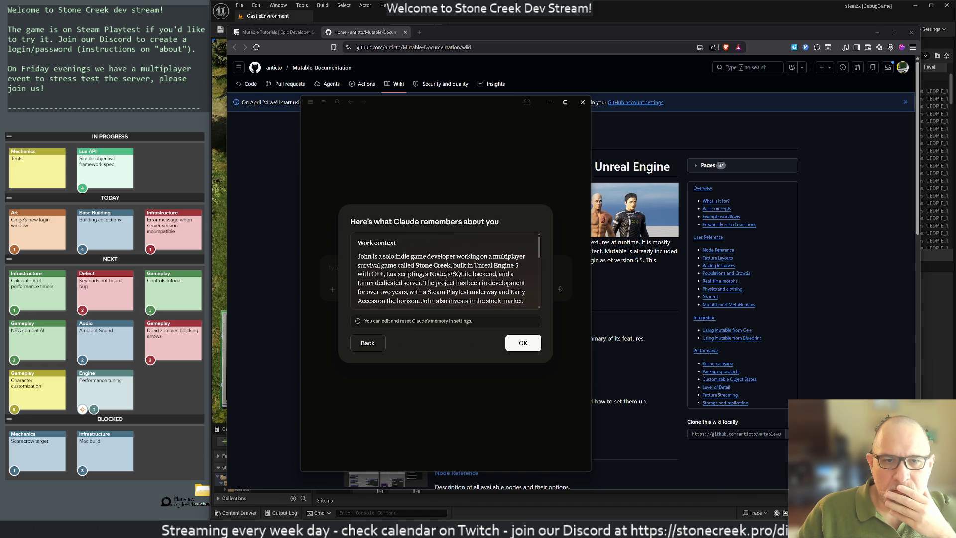
drag(396, 264, 523, 275)
click(498, 277)
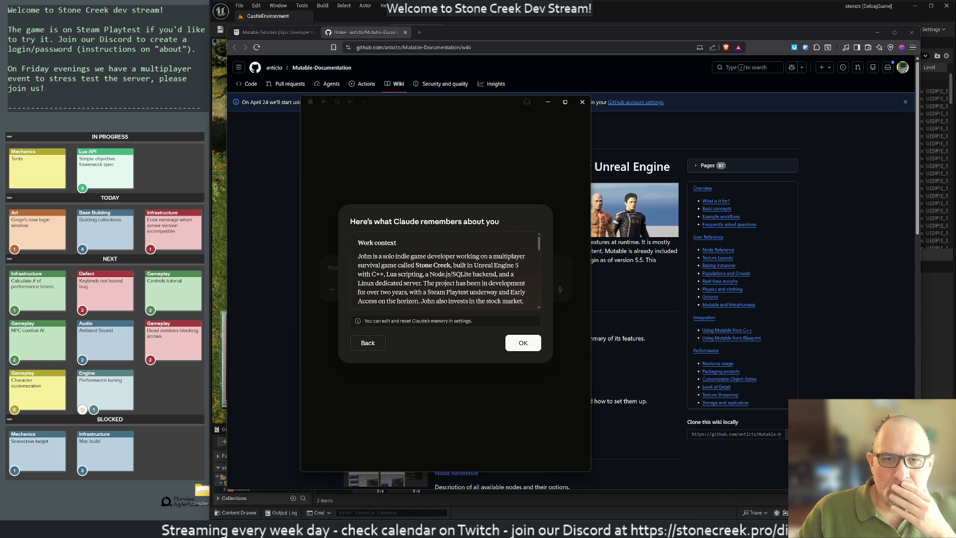
Read through the whole memory summary, then accept it with OK
scroll(434, 259, down, 2)
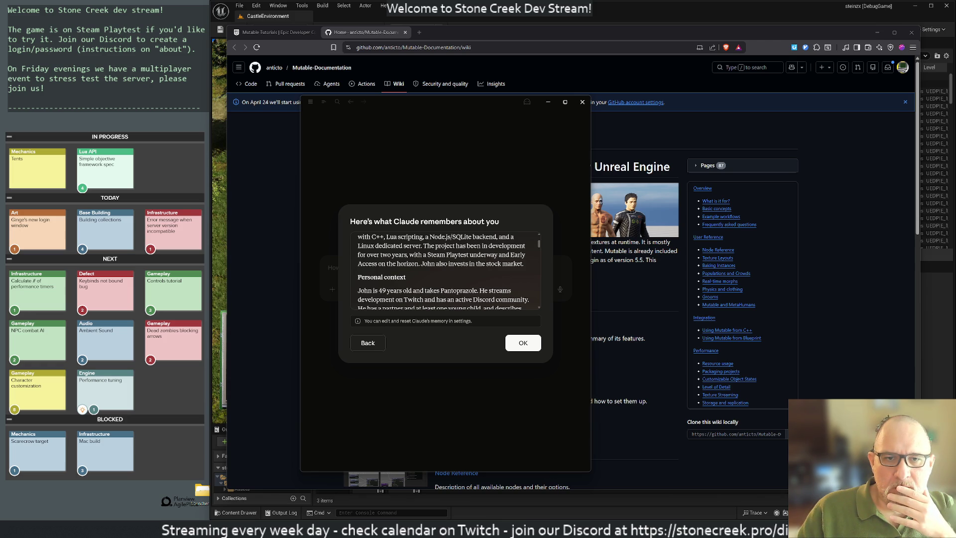
scroll(446, 271, down, 1)
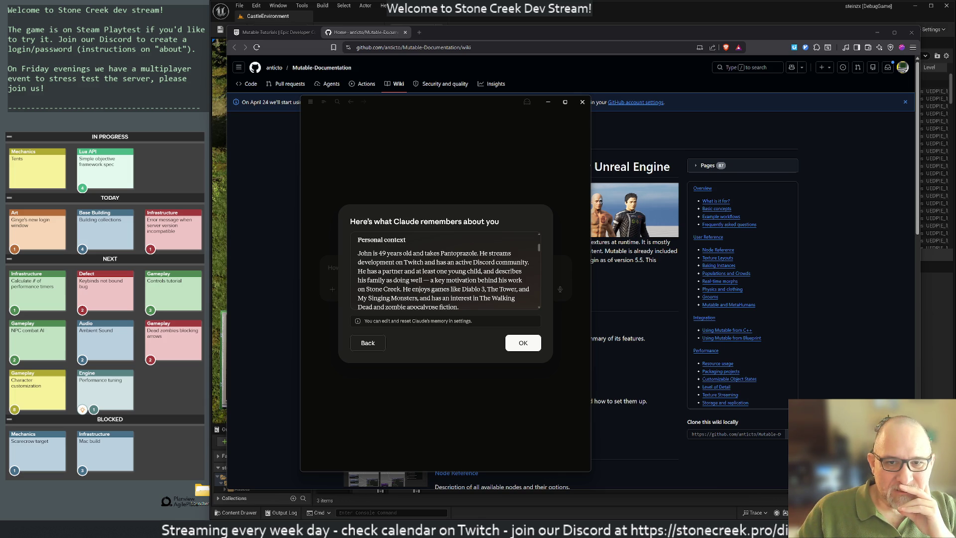
scroll(446, 271, down, 2)
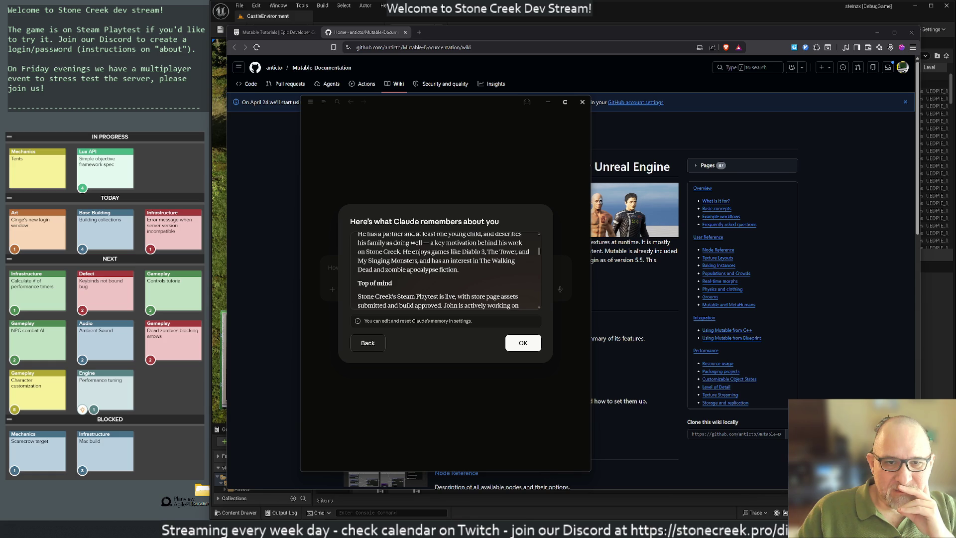
scroll(422, 258, down, 2)
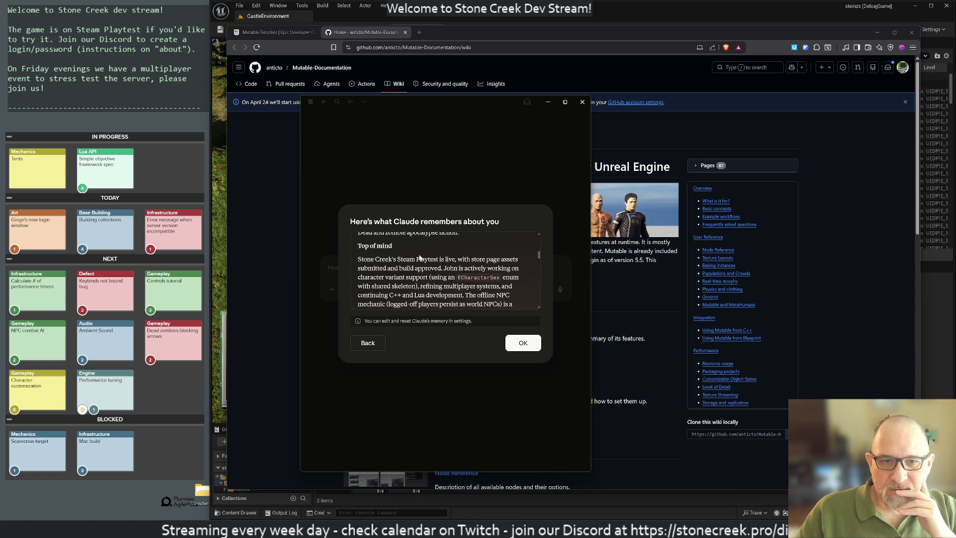
scroll(420, 257, down, 2)
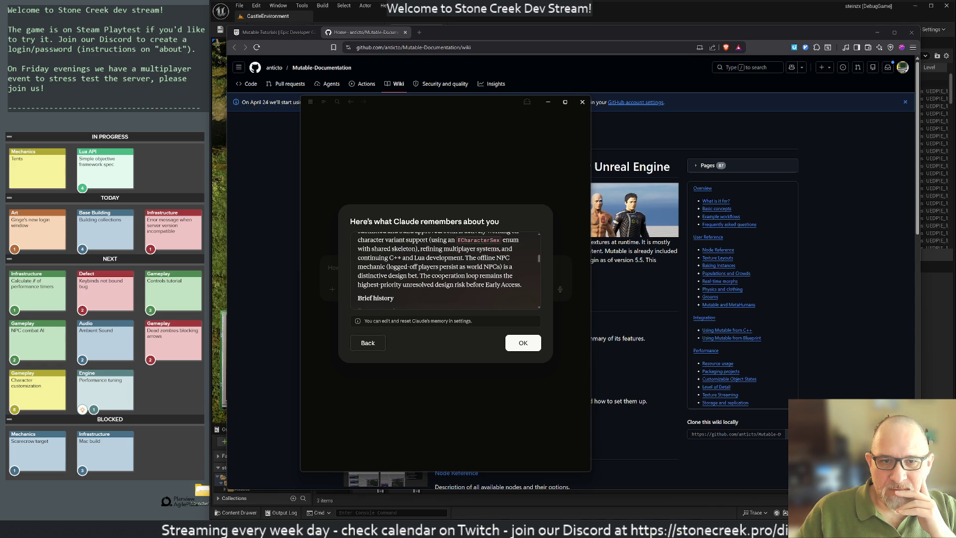
scroll(448, 269, down, 2)
scroll(425, 270, down, 2)
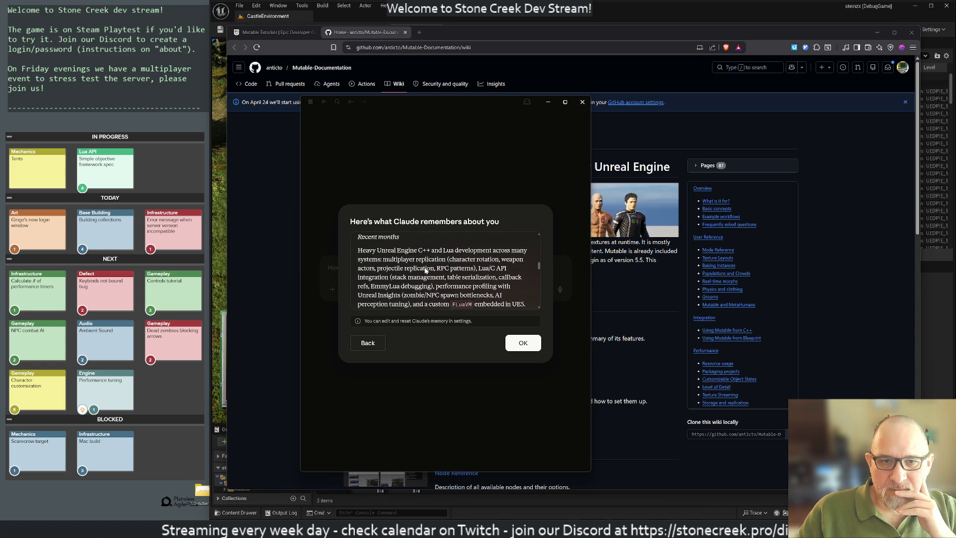
scroll(416, 285, down, 2)
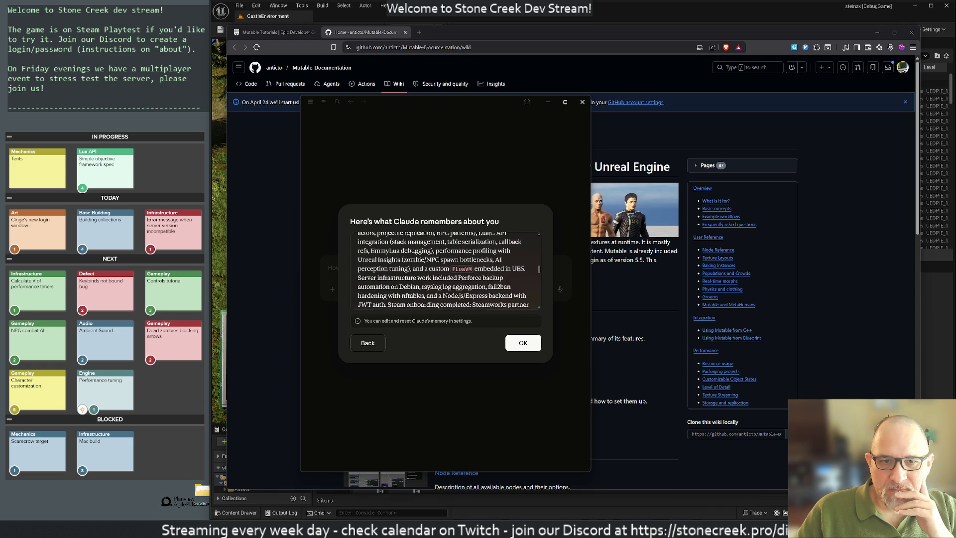
scroll(443, 270, down, 2)
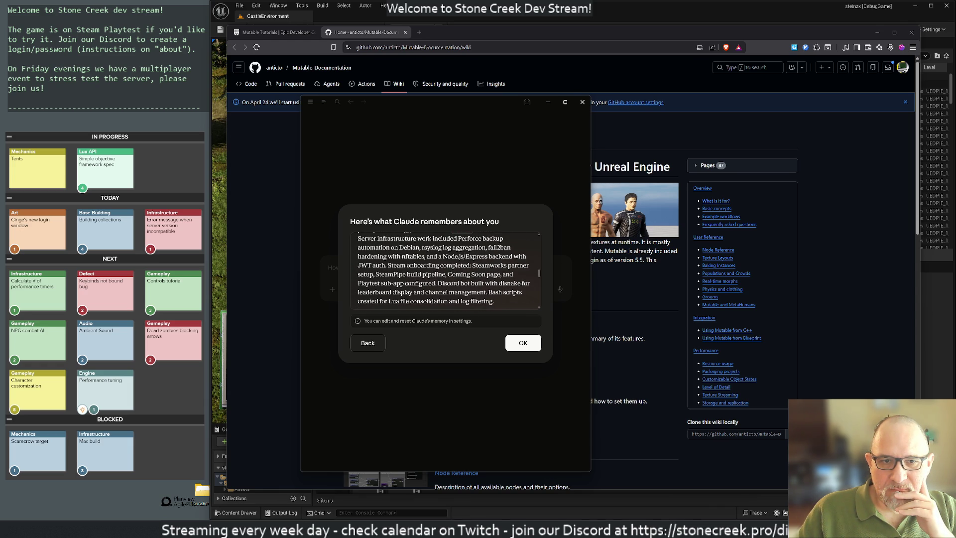
scroll(444, 271, down, 2)
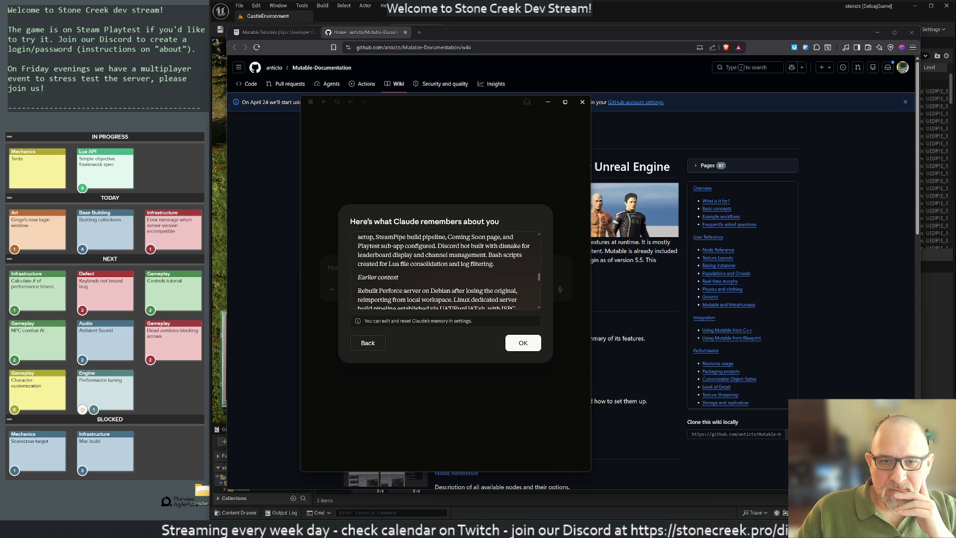
scroll(444, 270, down, 2)
scroll(407, 264, down, 5)
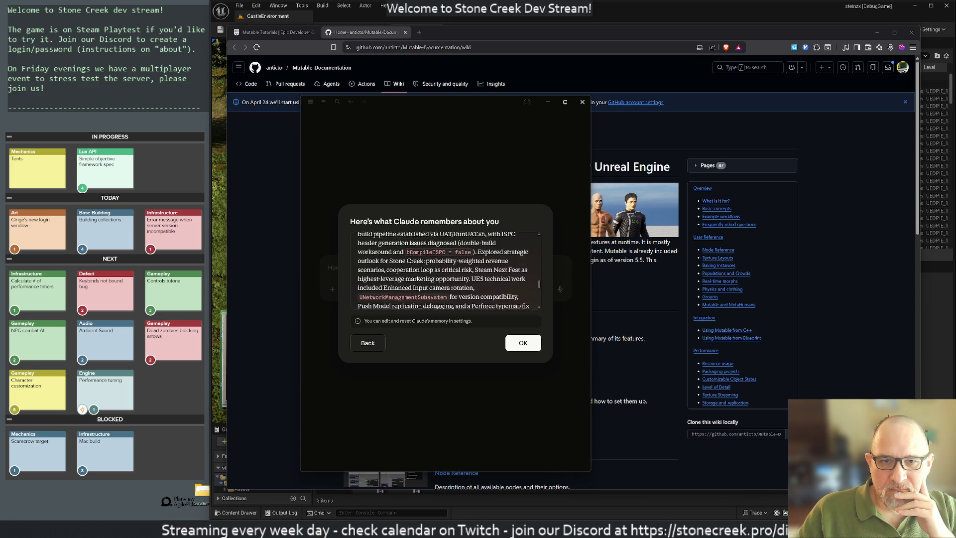
scroll(407, 264, down, 2)
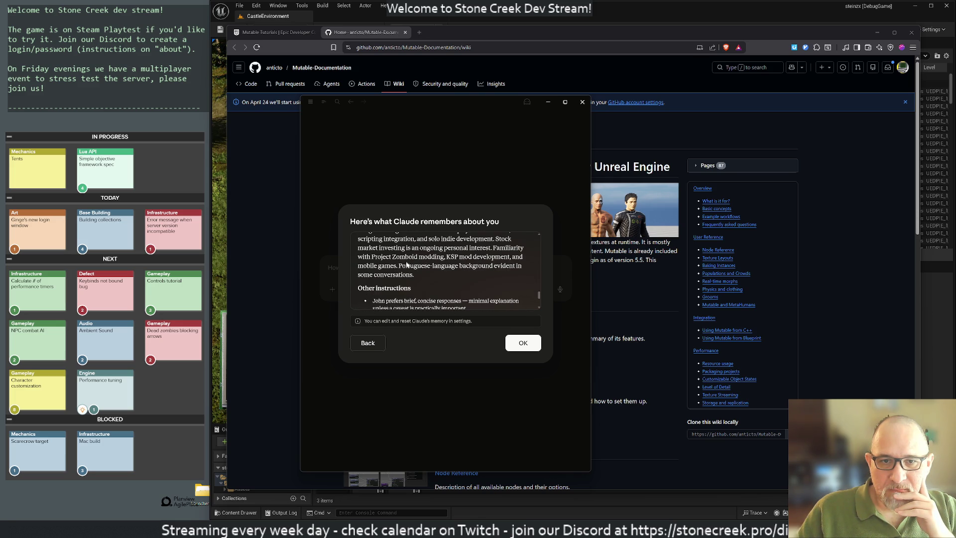
scroll(404, 261, up, 2)
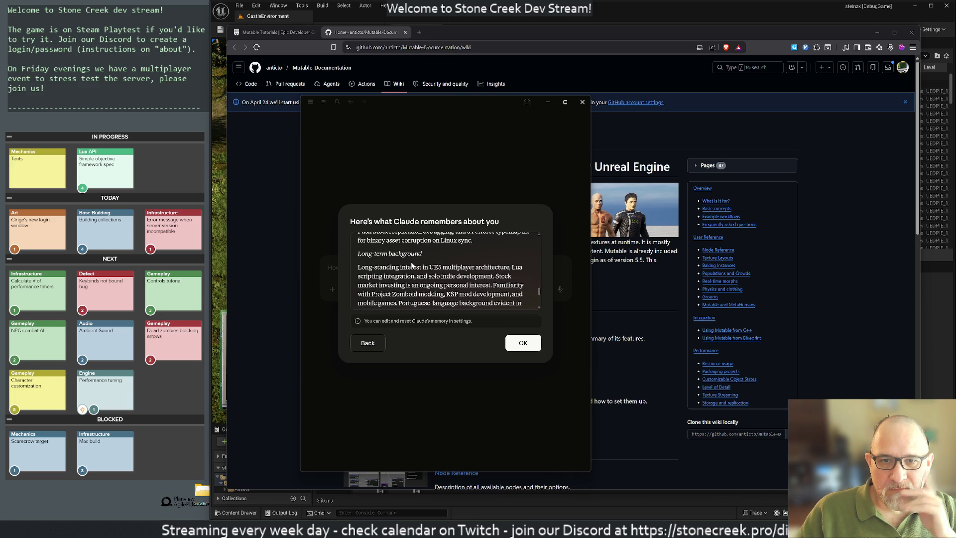
scroll(404, 262, down, 2)
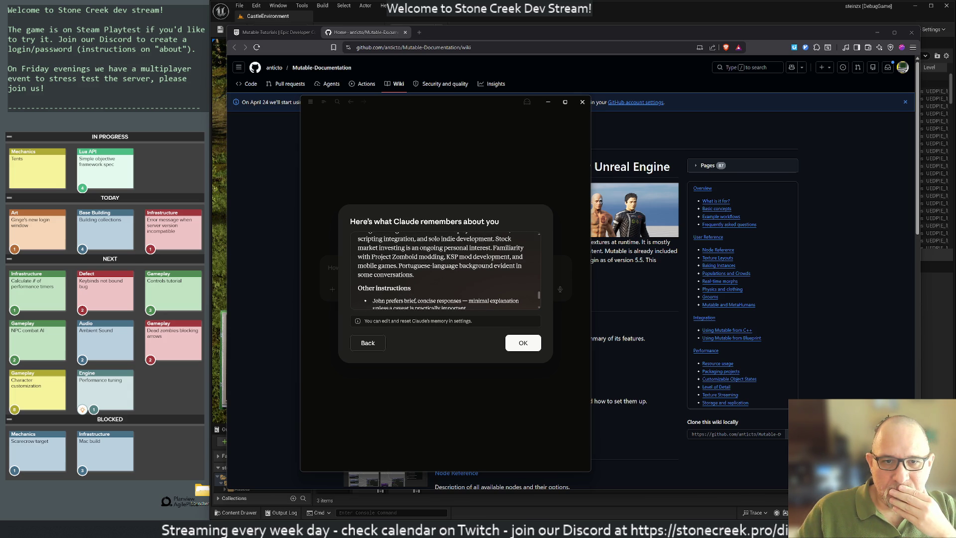
scroll(445, 269, down, 2)
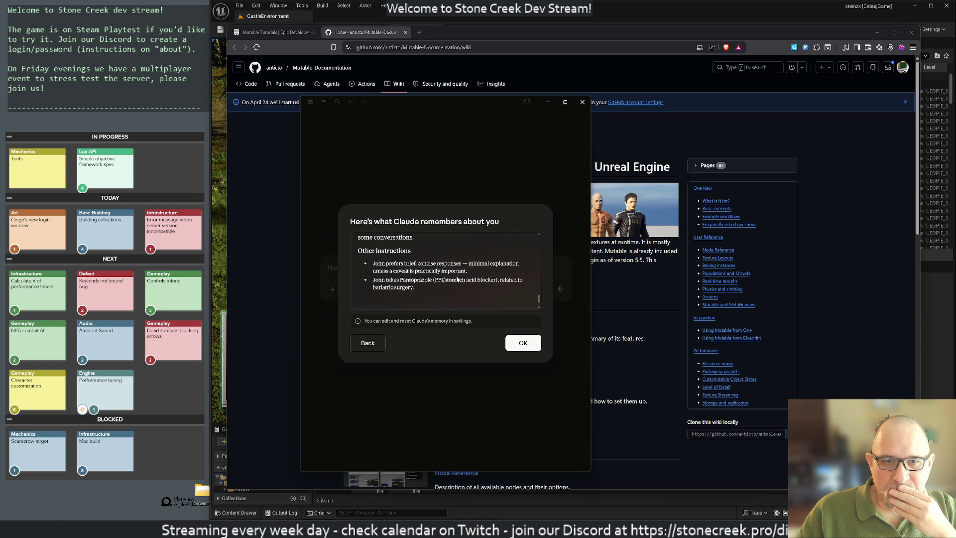
scroll(467, 284, down, 1)
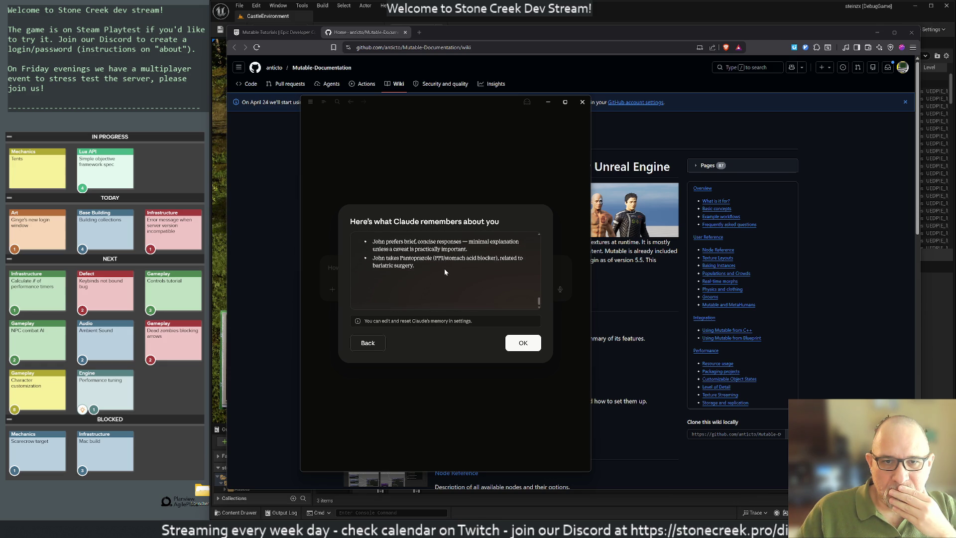
scroll(444, 270, up, 3)
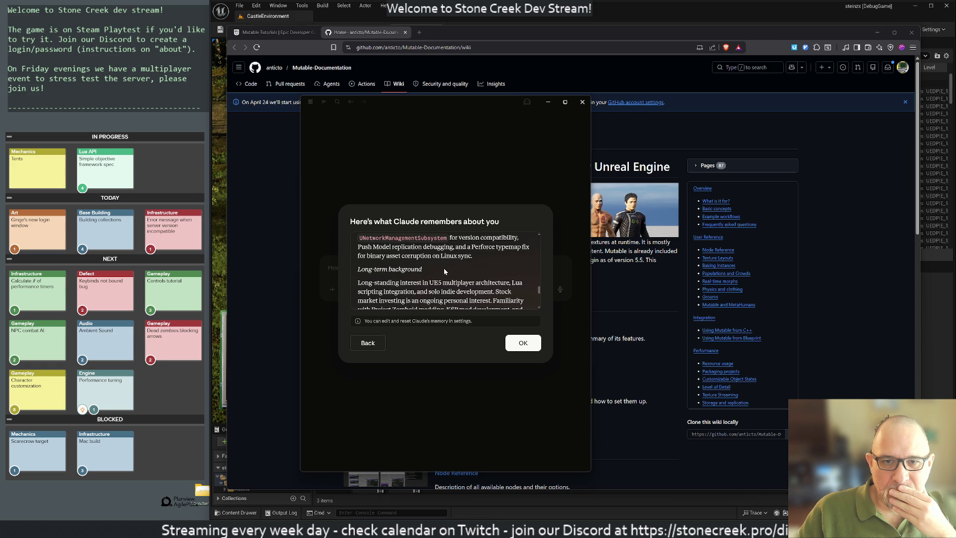
click(517, 351)
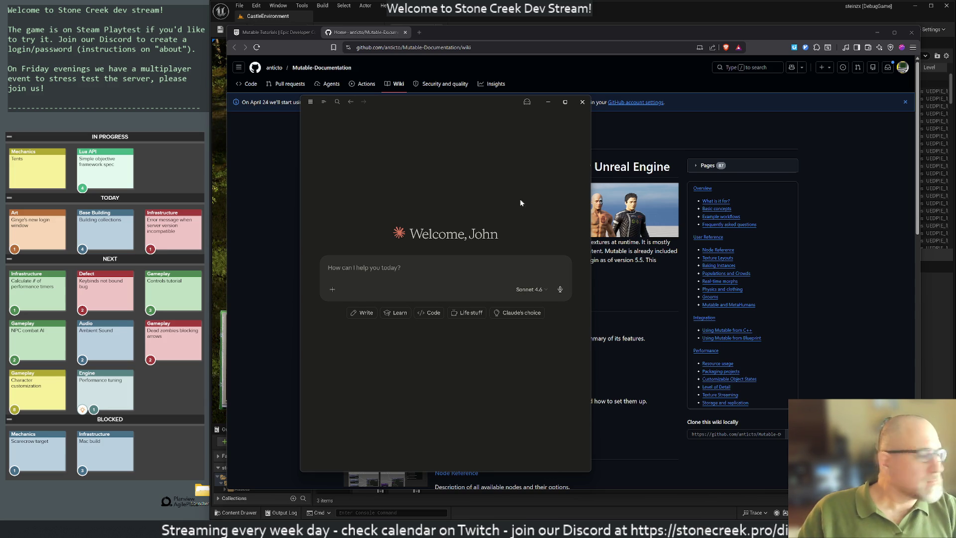
Move Claude aside and hide it, then bring the running Unreal game forward
drag(372, 99, 517, 103)
click(455, 105)
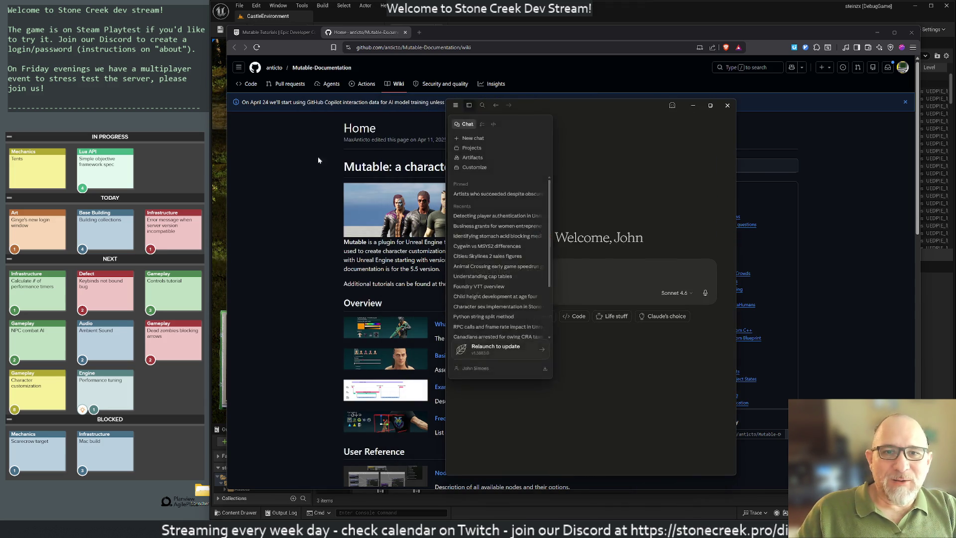
click(358, 196)
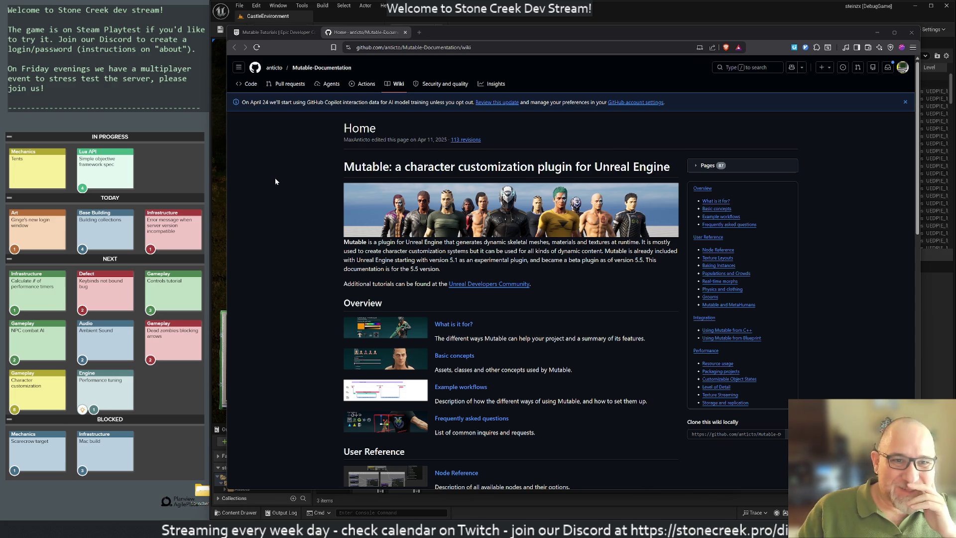
click(222, 186)
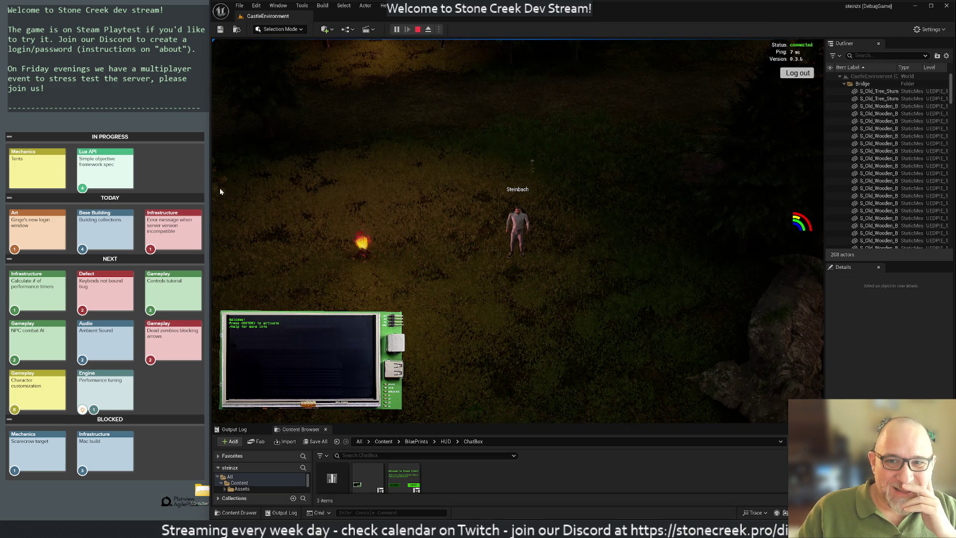
Run Steinbach north past the campfire and tents, into the trees and back into camp
key(w)
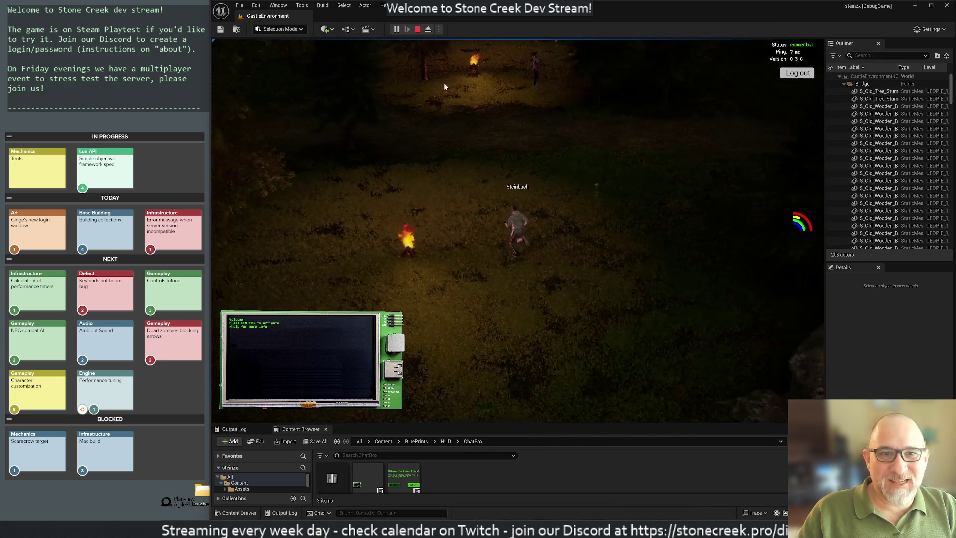
key(w)
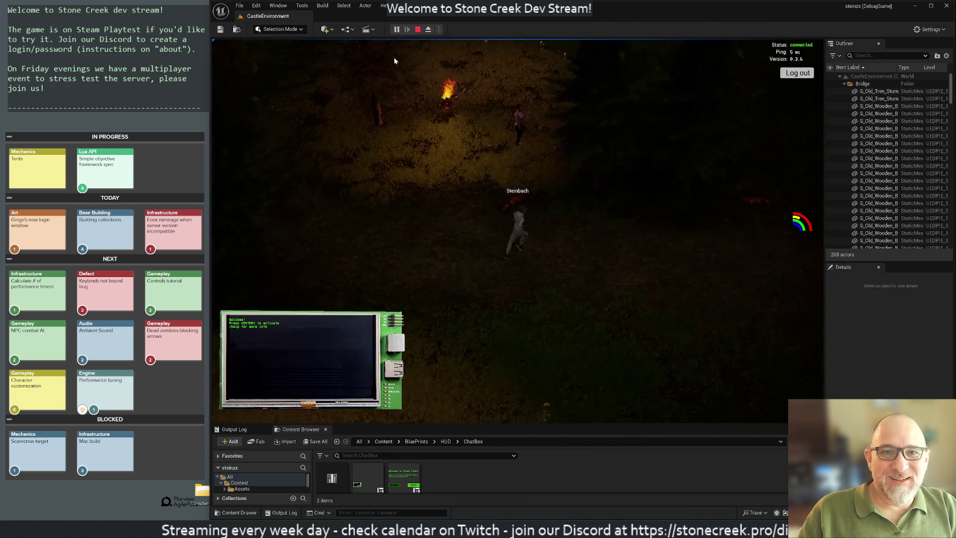
key(w)
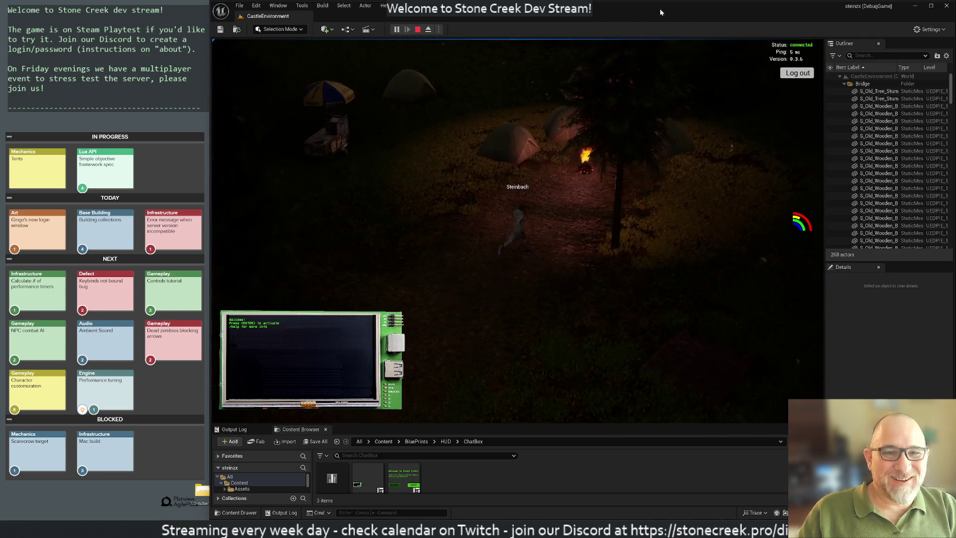
key(w)
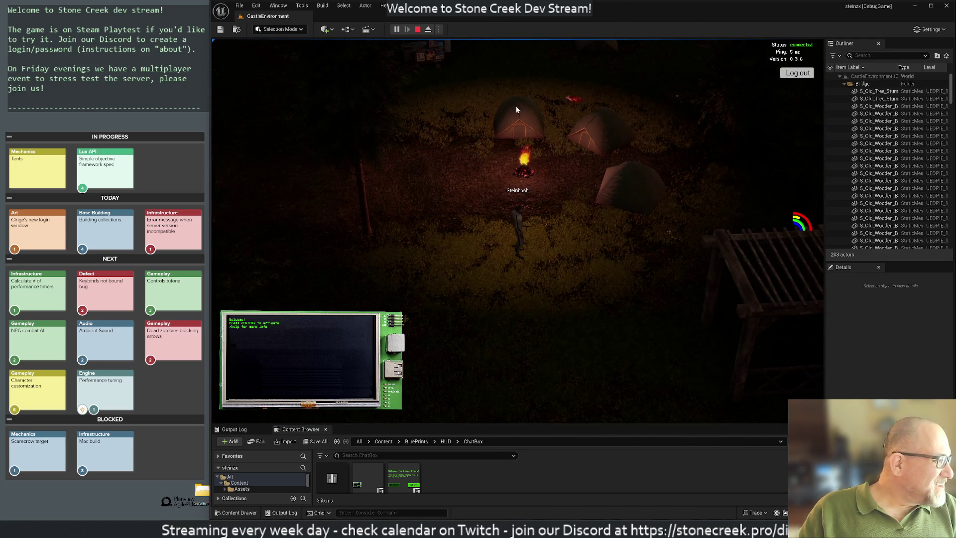
key(w)
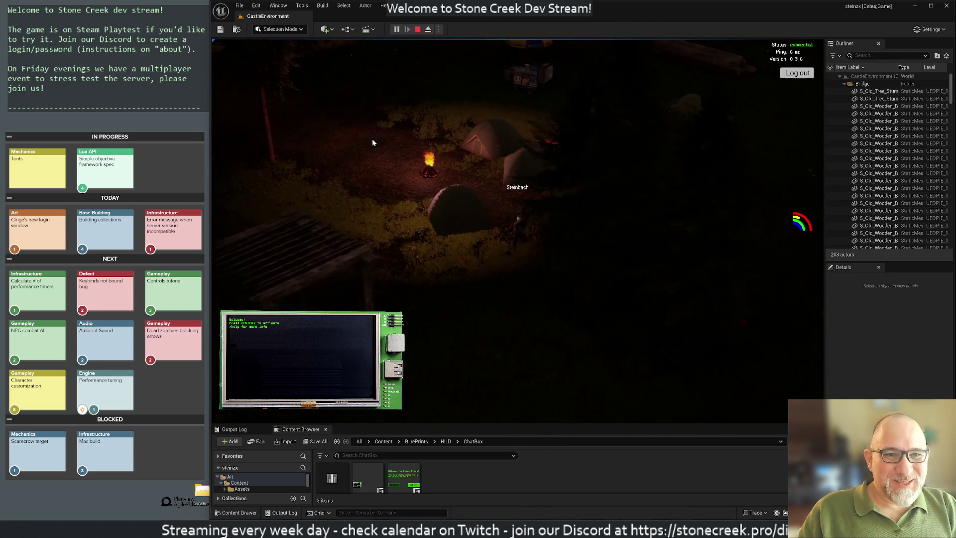
key(w)
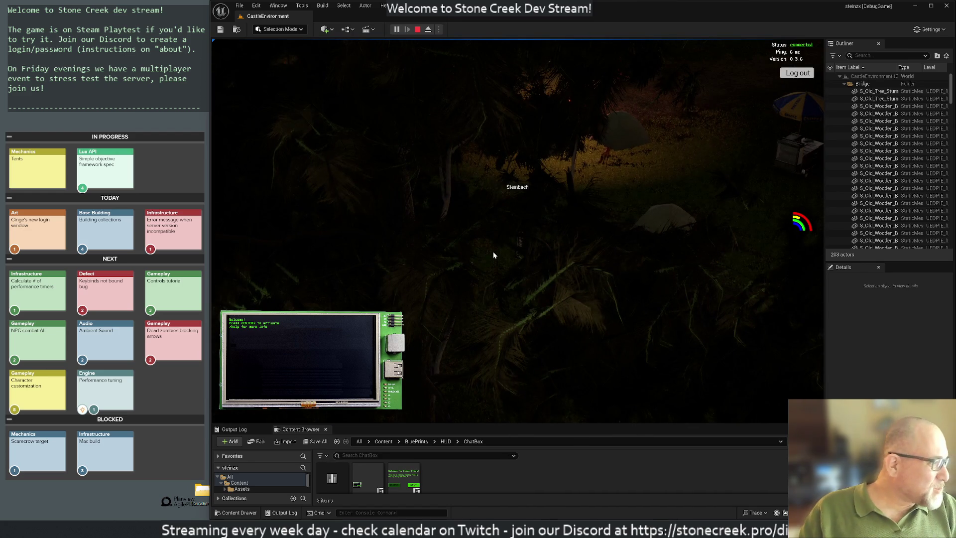
key(w)
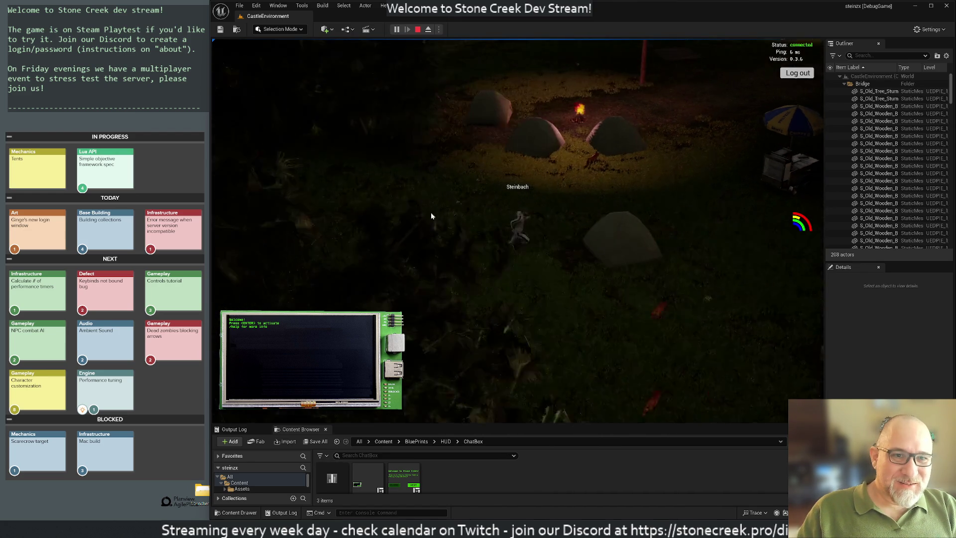
key(w)
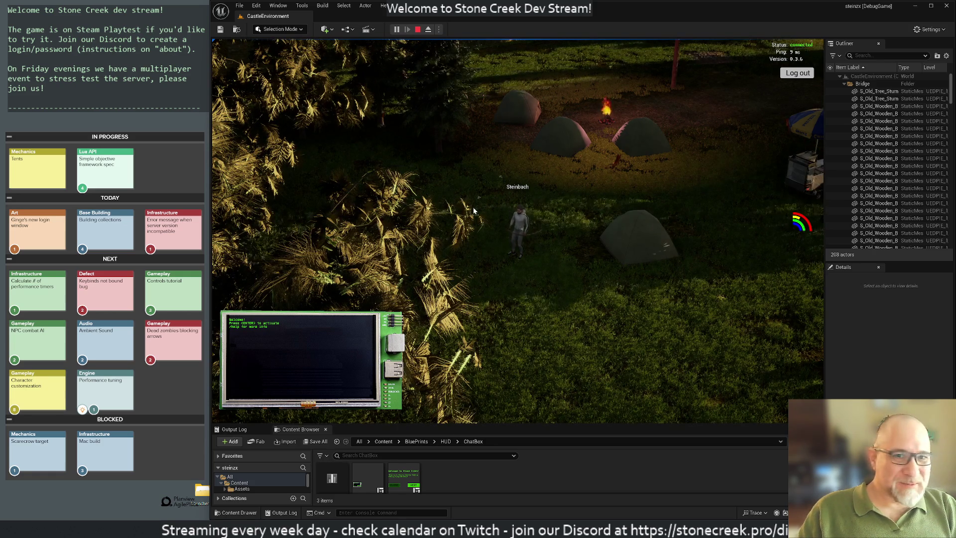
Steer Steinbach through the clearing onto the forest path, orbit the camera, then switch to the Steam page
key(d)
key(w)
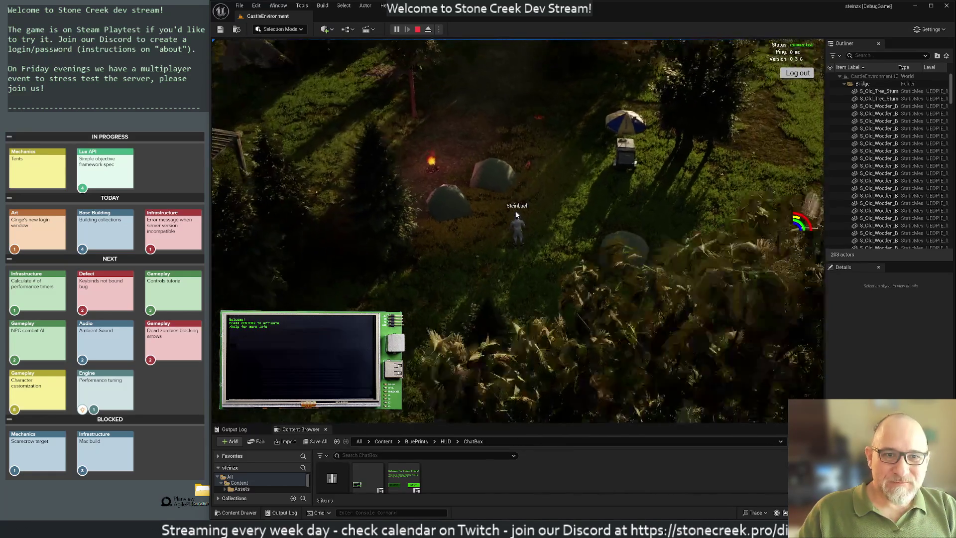
key(w)
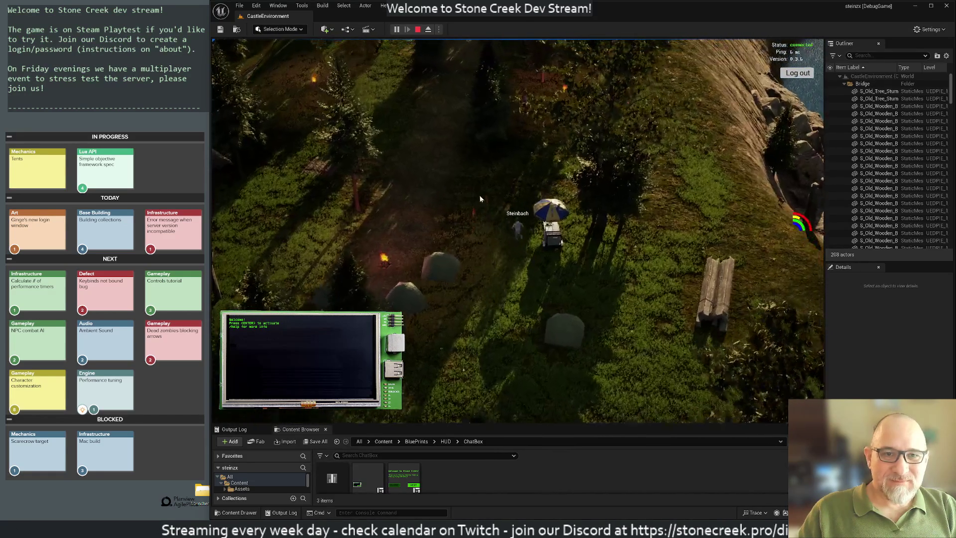
key(w)
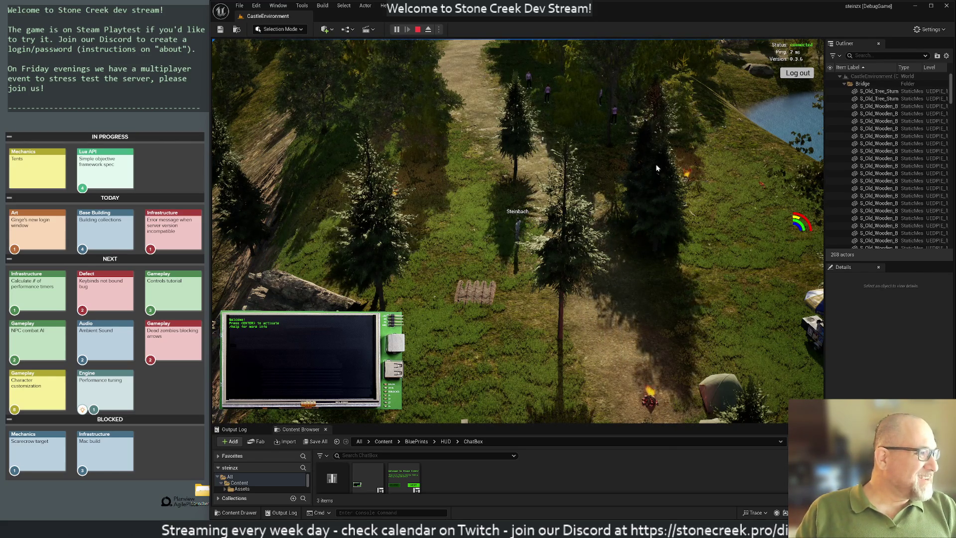
mouse_move(548, 179)
mouse_down()
mouse_move(482, 206)
mouse_move(507, 225)
mouse_up()
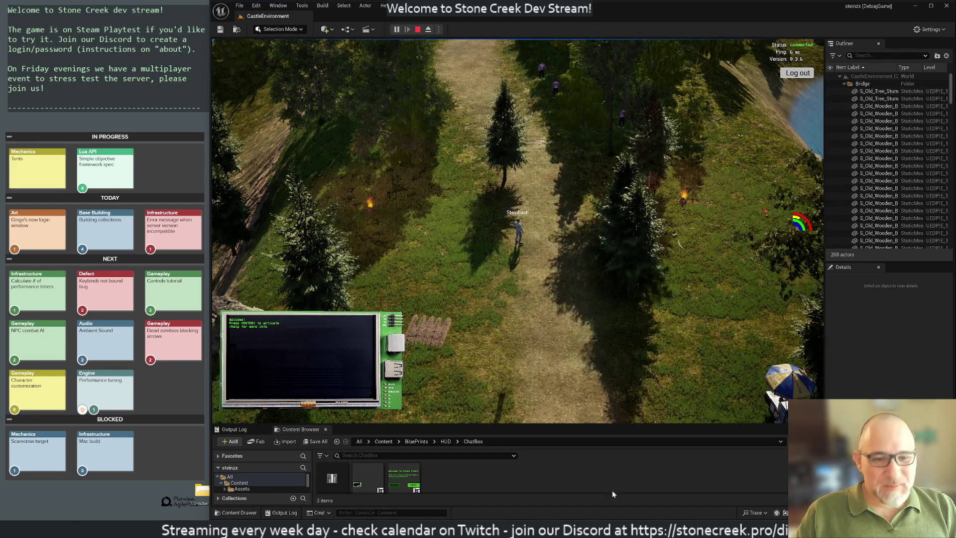
mouse_move(510, 530)
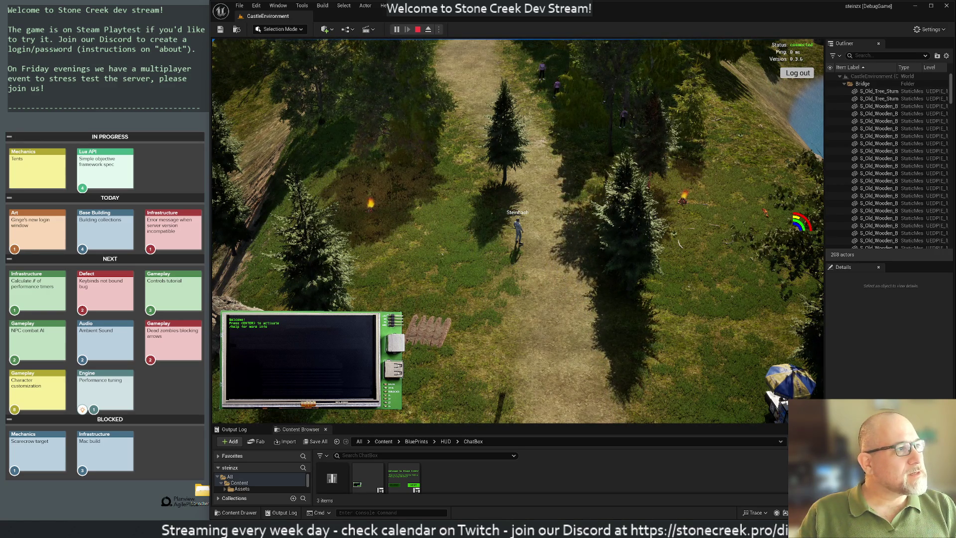
key(alt+Tab)
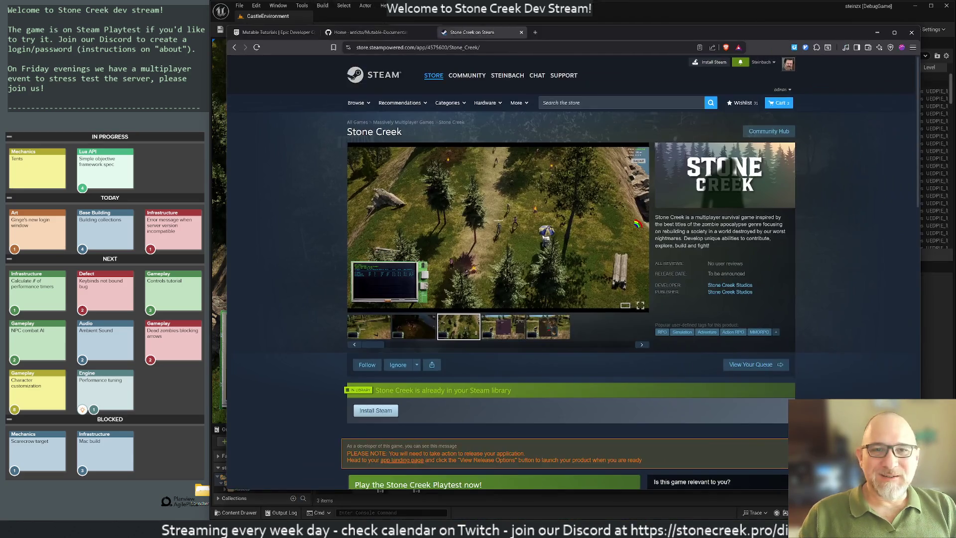
drag(509, 28, 532, 32)
scroll(560, 328, down, 8)
scroll(602, 312, up, 8)
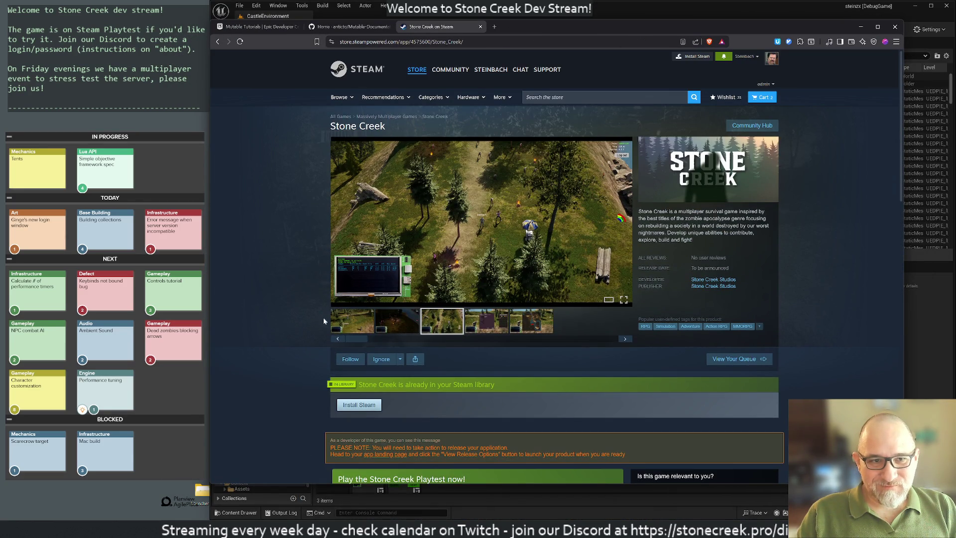
click(344, 41)
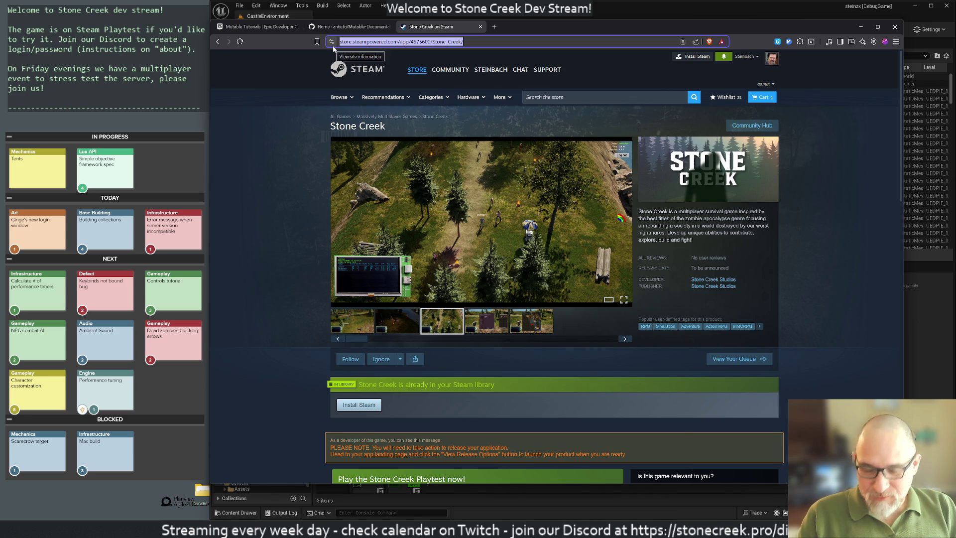
key(BackSpace)
key(super)
key(Escape)
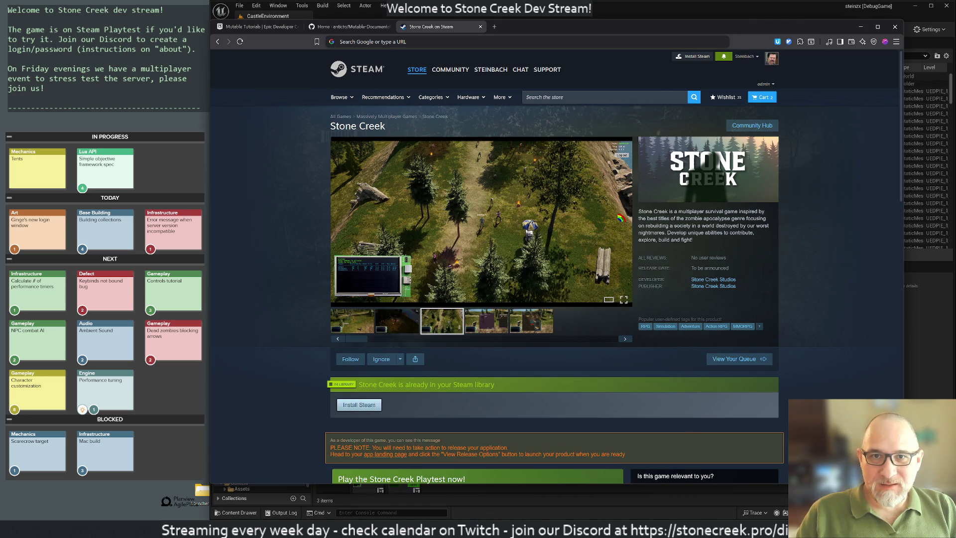
key(ctrl+z)
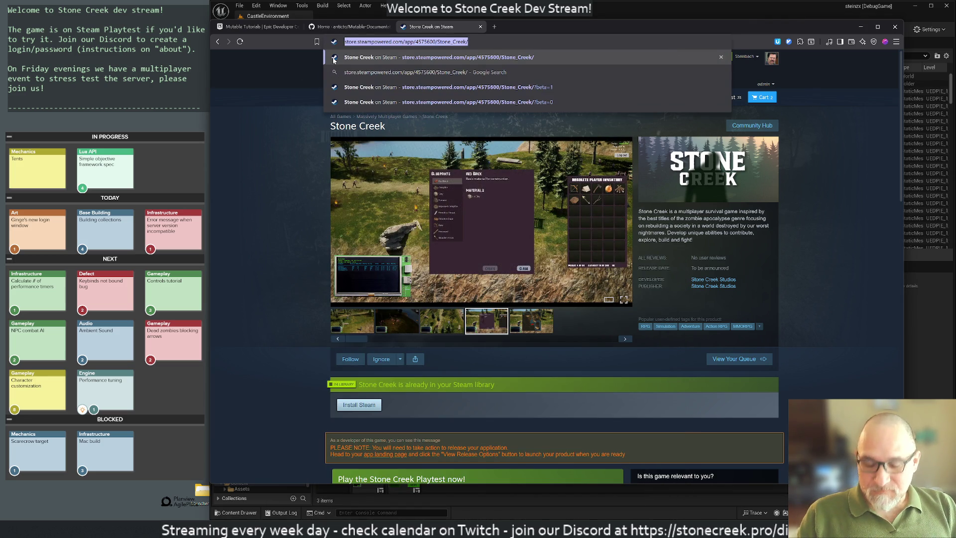
key(BackSpace)
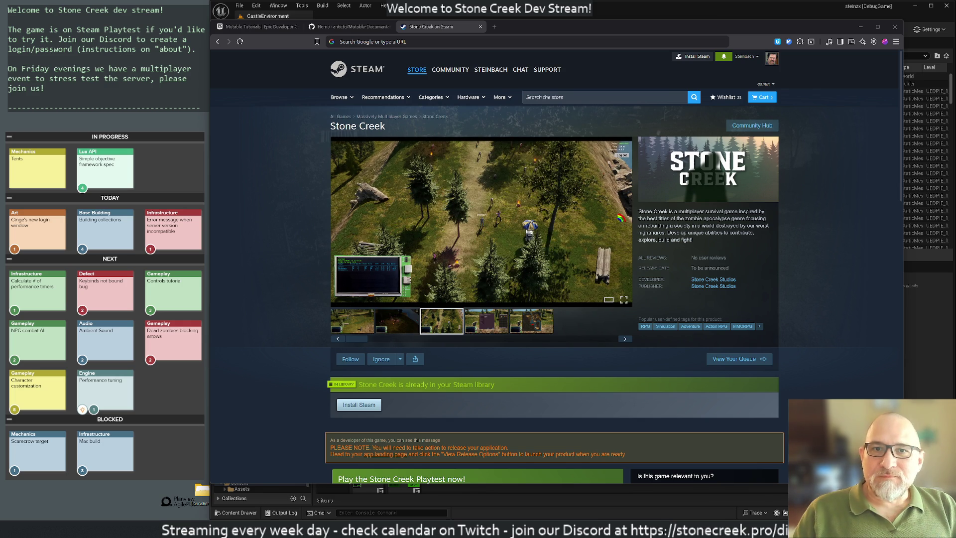
click(481, 27)
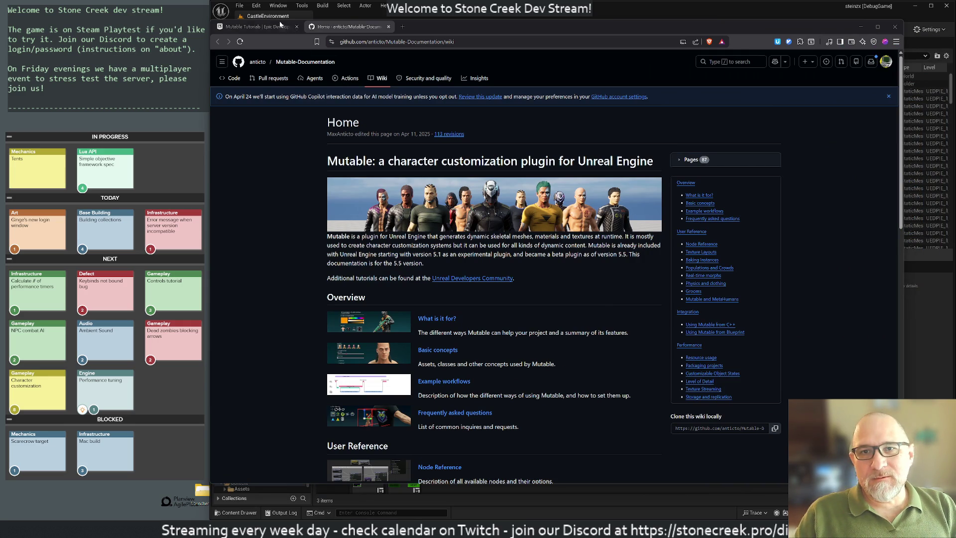
Switch to the game, orbit the camera to show the path and lake, then return to the LeanKit board
key(alt+Tab)
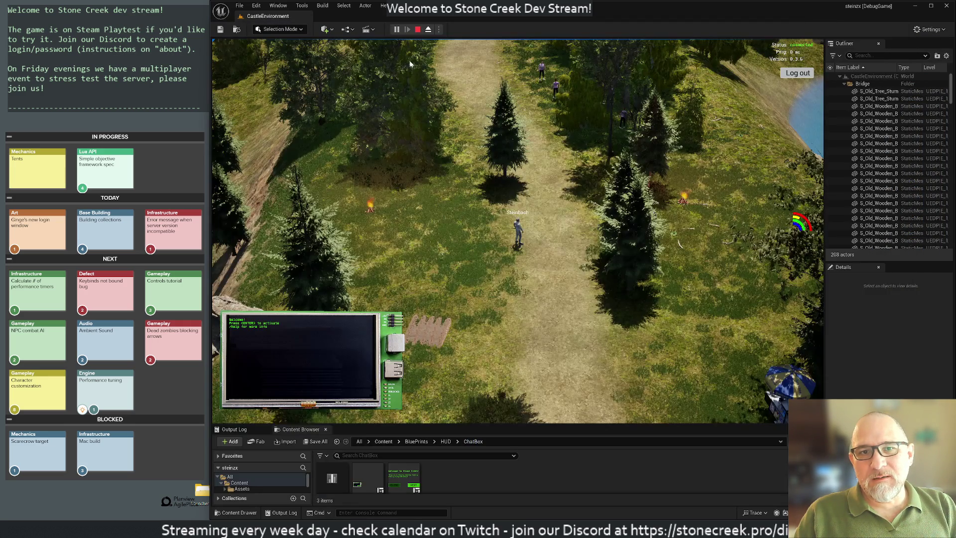
mouse_move(515, 282)
mouse_down()
mouse_move(459, 259)
mouse_move(595, 280)
mouse_move(528, 349)
mouse_move(538, 409)
mouse_up()
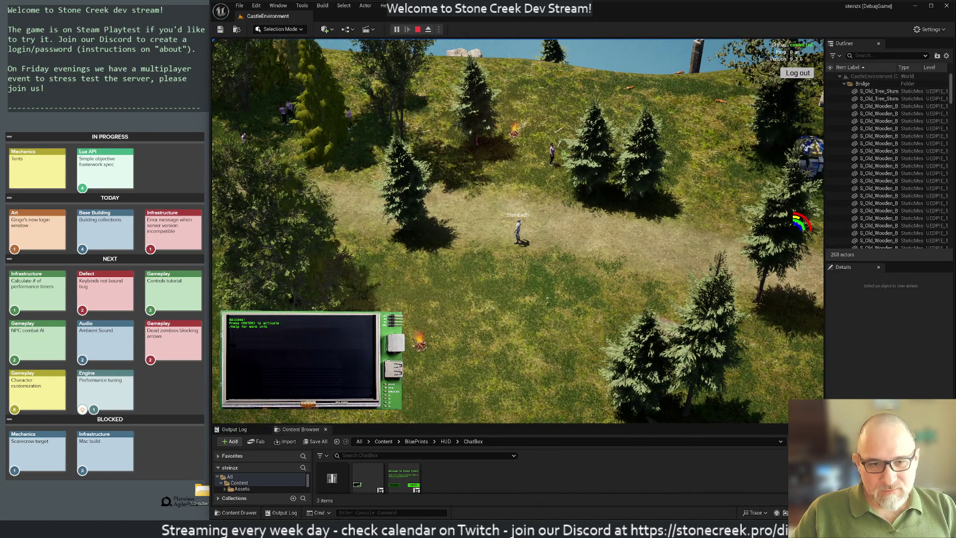
mouse_move(520, 301)
mouse_down()
mouse_move(243, 277)
mouse_move(347, 330)
mouse_move(367, 92)
mouse_move(505, 141)
mouse_move(722, 173)
mouse_move(541, 177)
mouse_move(477, 159)
mouse_move(438, 168)
mouse_move(449, 202)
mouse_move(238, 139)
mouse_move(449, 236)
mouse_up()
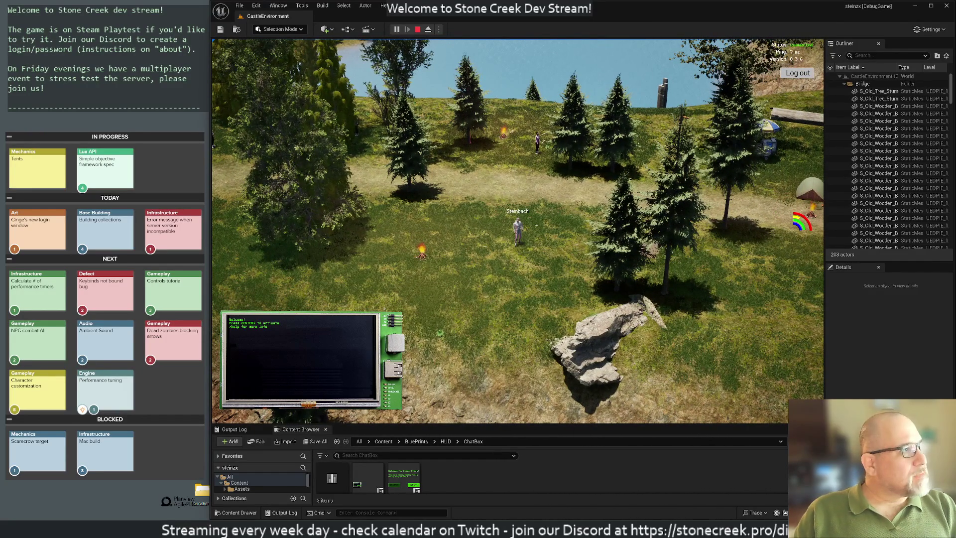
key(alt+Tab)
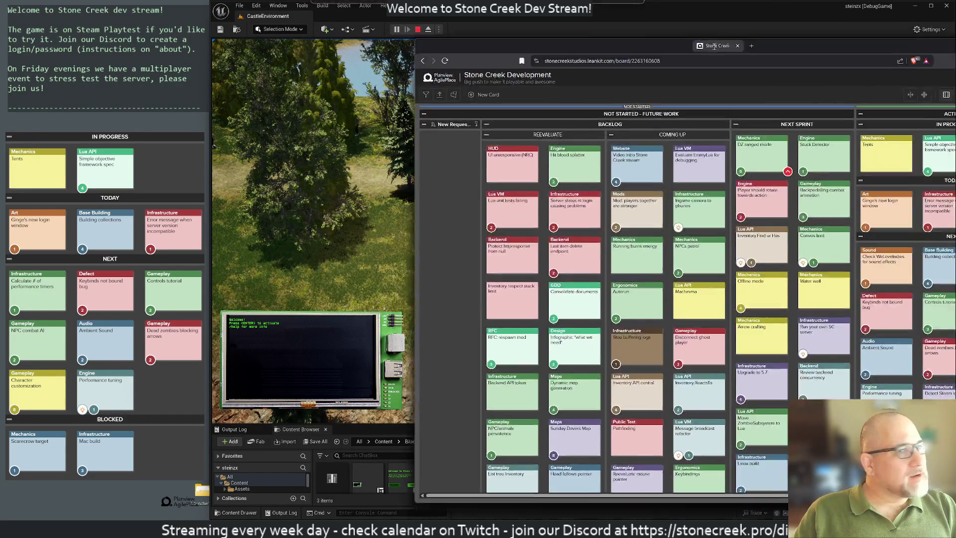
Tear the Stone Creek Development tab into its own window and scroll the board back to the top
drag(542, 29, 587, 51)
scroll(584, 323, down, 15)
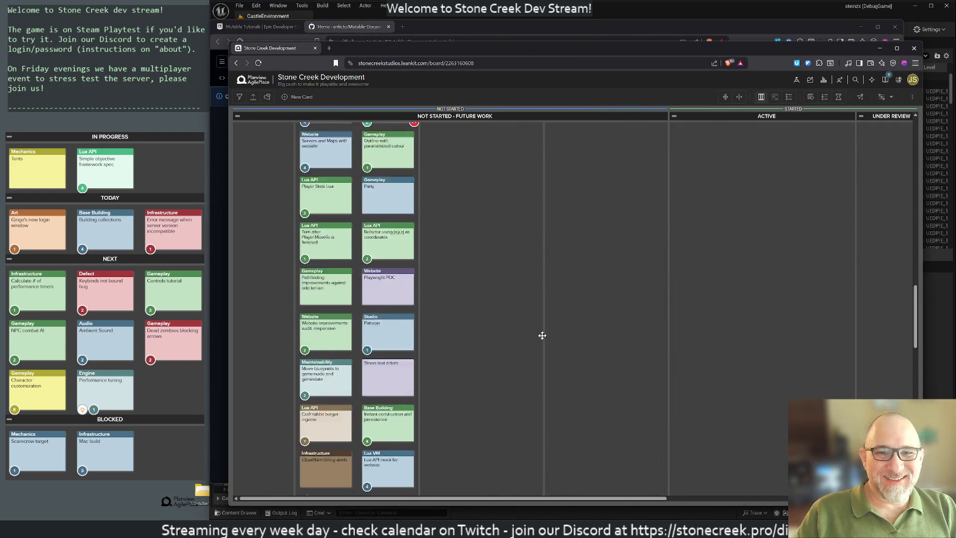
scroll(540, 326, up, 5)
scroll(555, 344, down, 5)
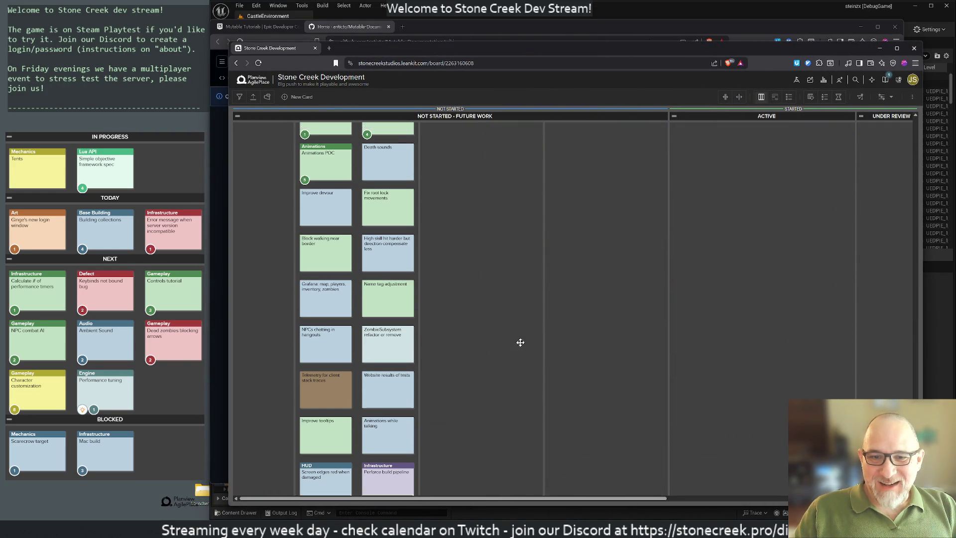
scroll(526, 332, up, 15)
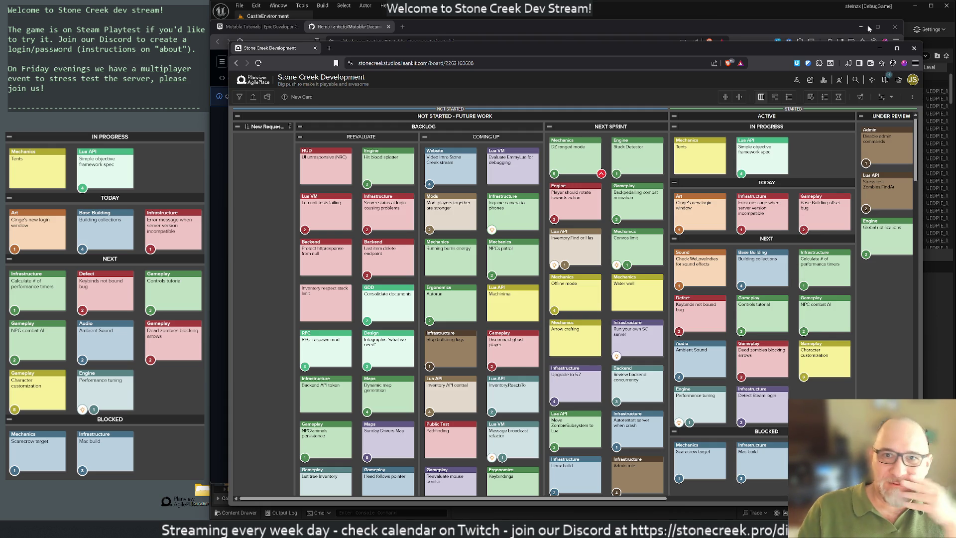
Minimize the board window, move the wiki aside, and walk the character into the forest
key(super+Down)
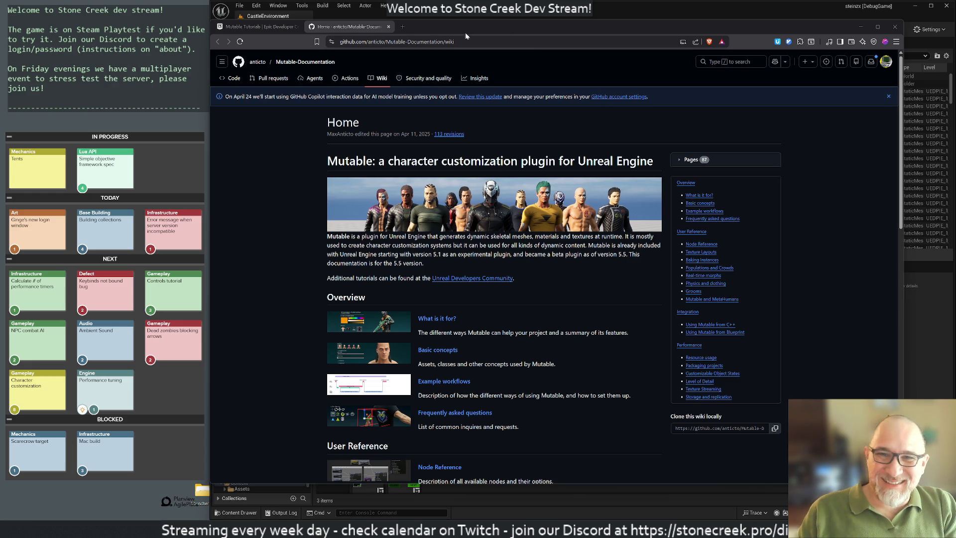
drag(483, 30, 516, 32)
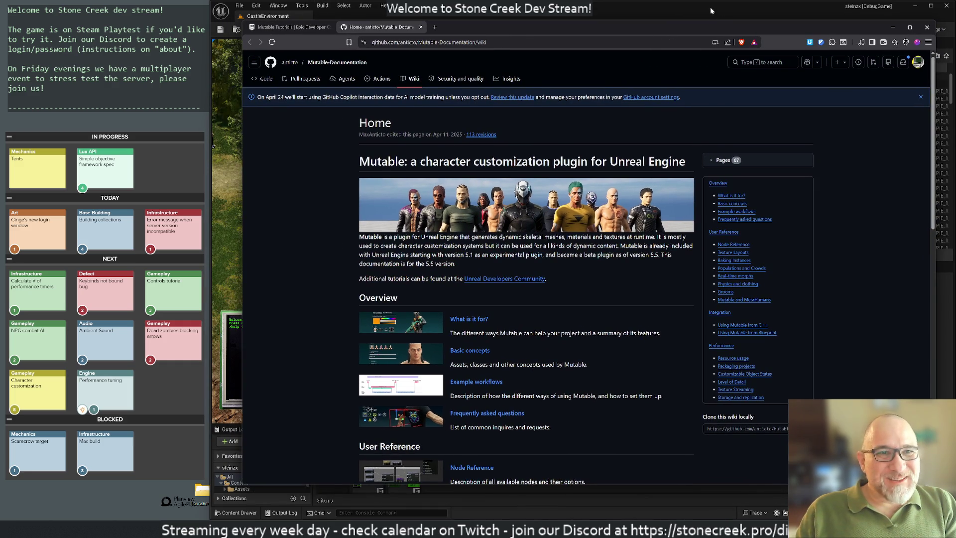
click(710, 7)
key(w)
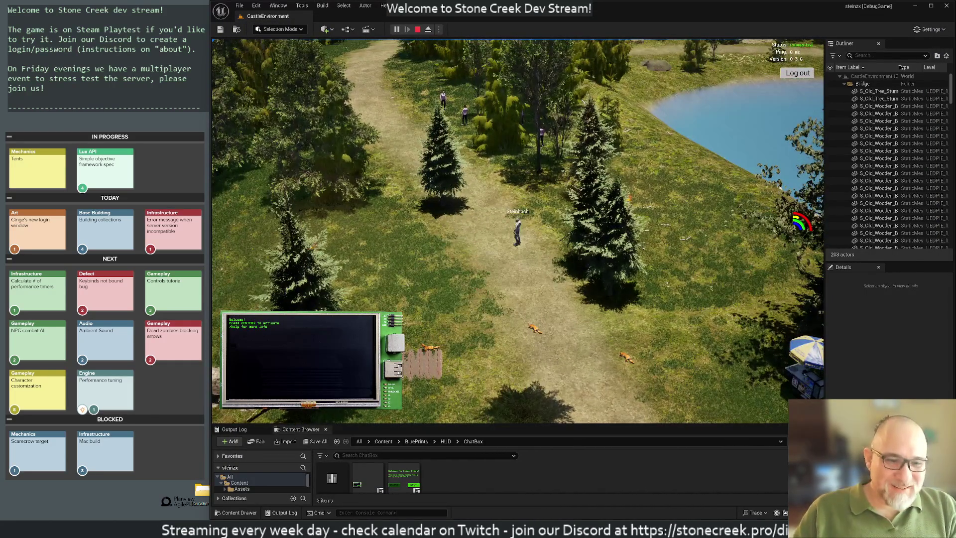
Add a new blank line at the end of tutorial.lua in VS Code
key(alt+Tab)
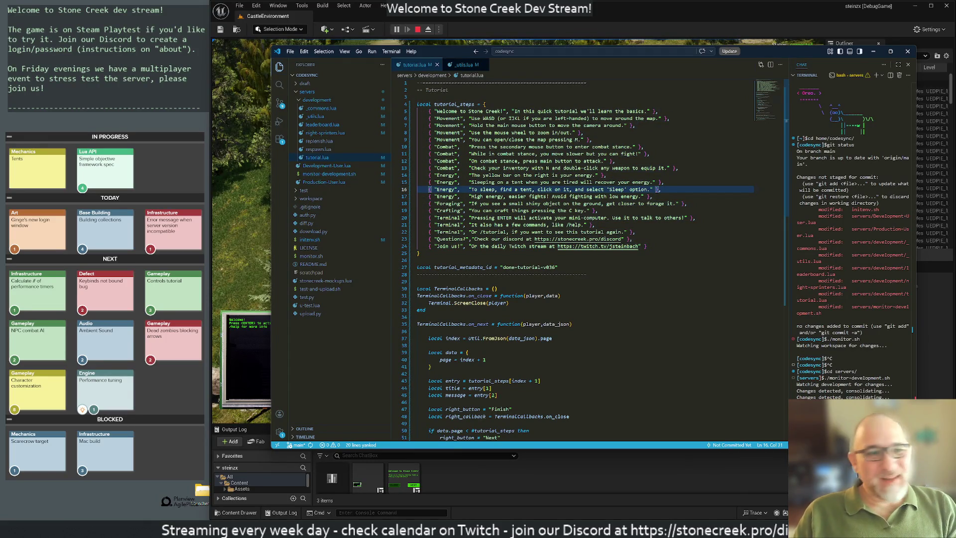
click(423, 310)
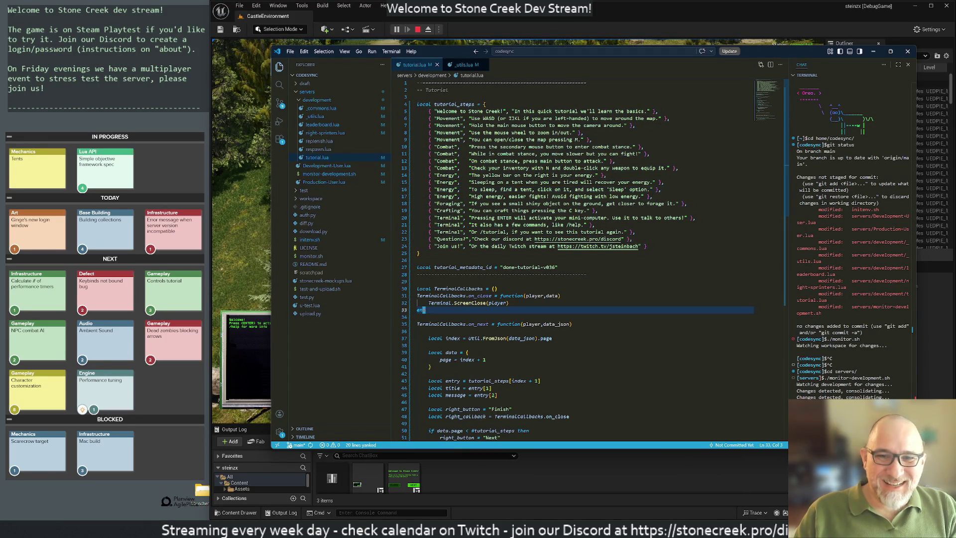
key(shift+g)
key(Return)
key(Escape)
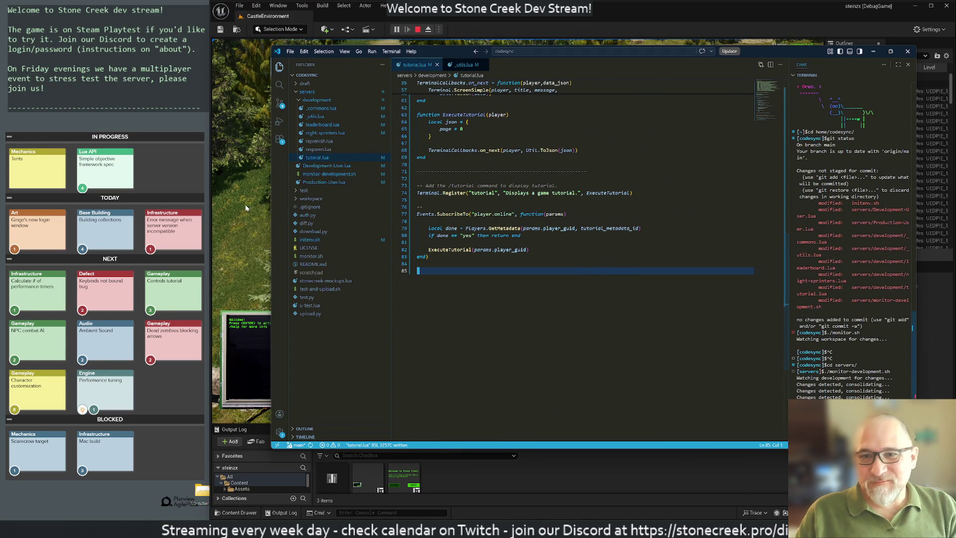
Walk the character up the forest path to check the game chat for the server update
click(245, 204)
key(w)
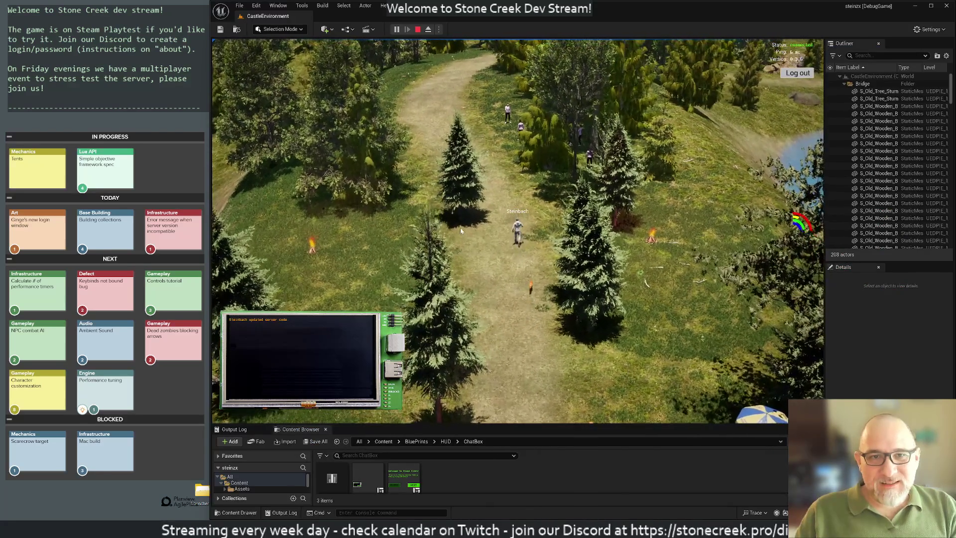
key(a)
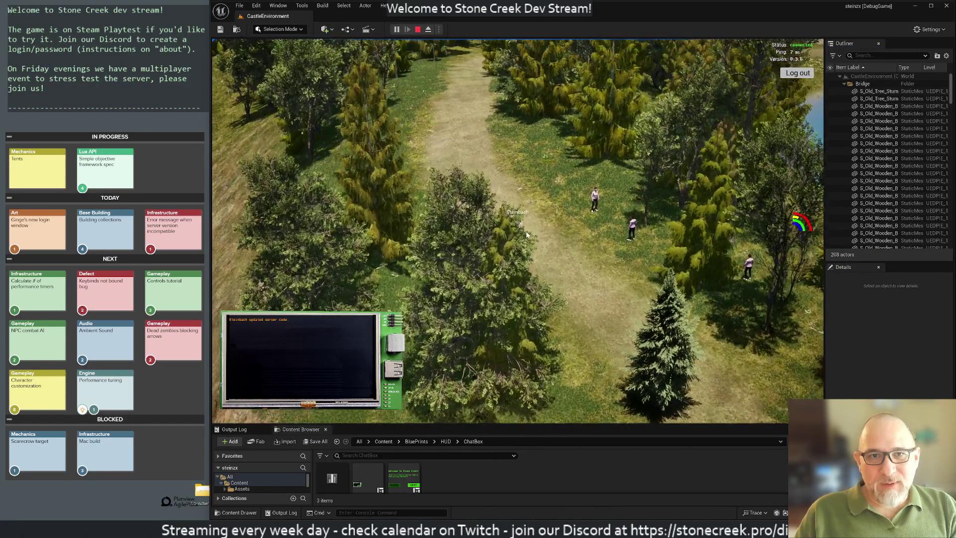
key(alt+Tab)
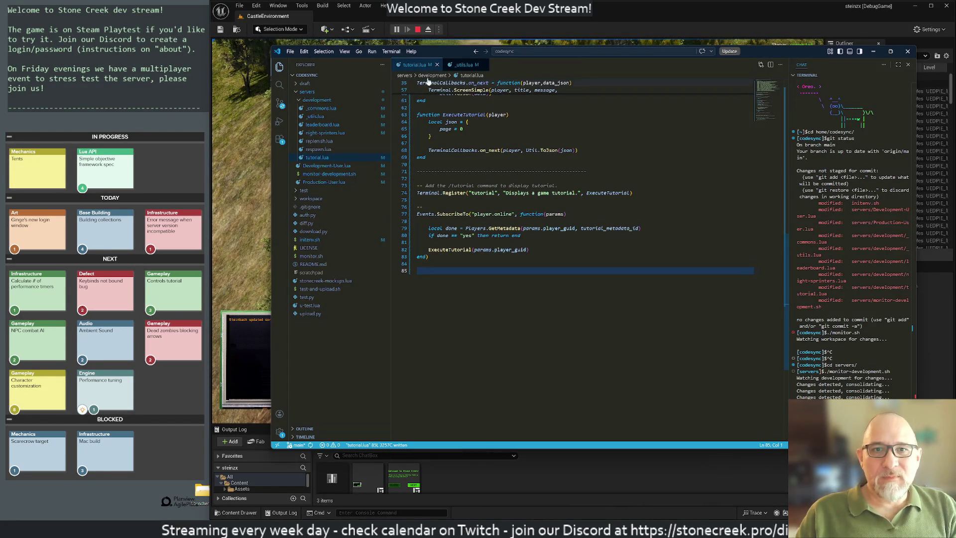
Open servers/development/_commons.lua from the VS Code Explorer
click(460, 65)
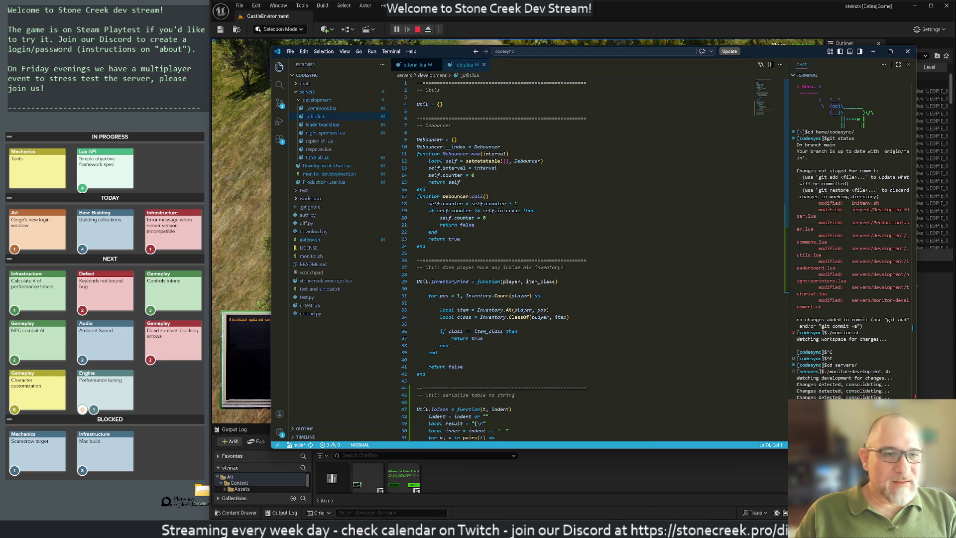
click(419, 132)
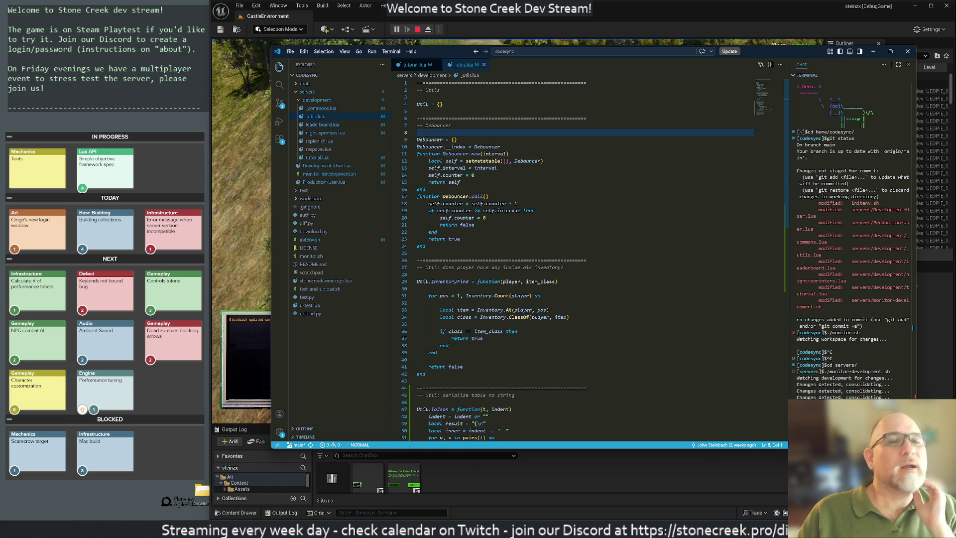
click(314, 109)
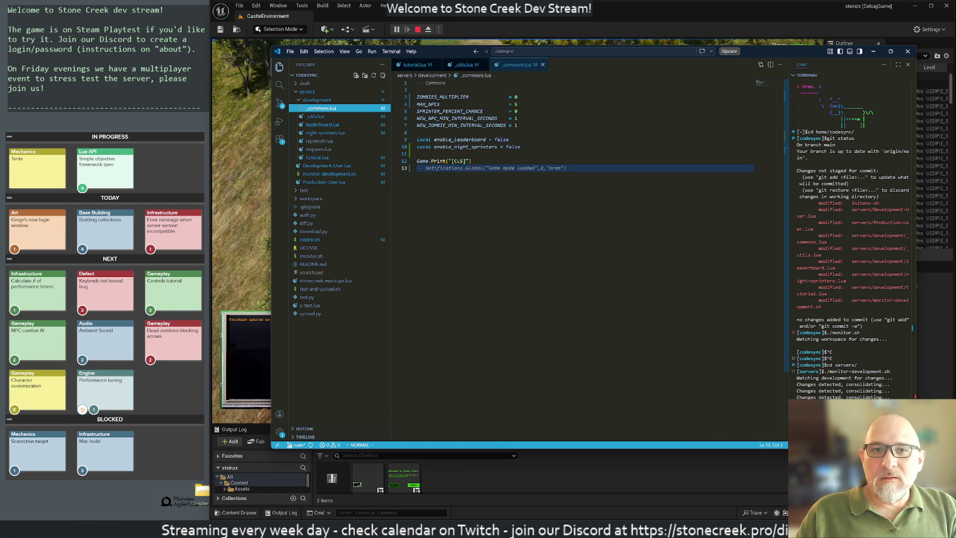
Set ZOMBIES_MULTIPLIER to 1 and MAX_NPCS to 15, save, and bring the running game back
click(516, 96)
key(j)
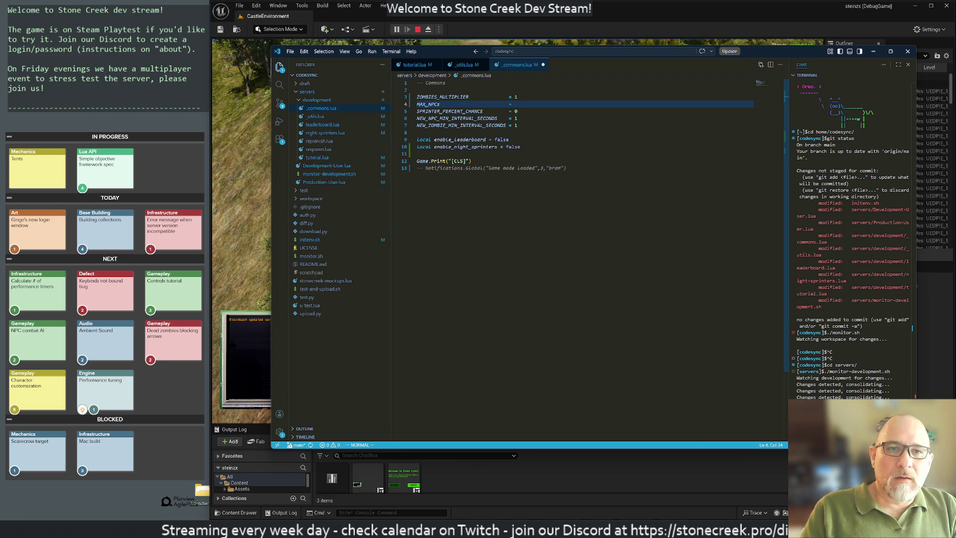
text(= 1)
key(j)
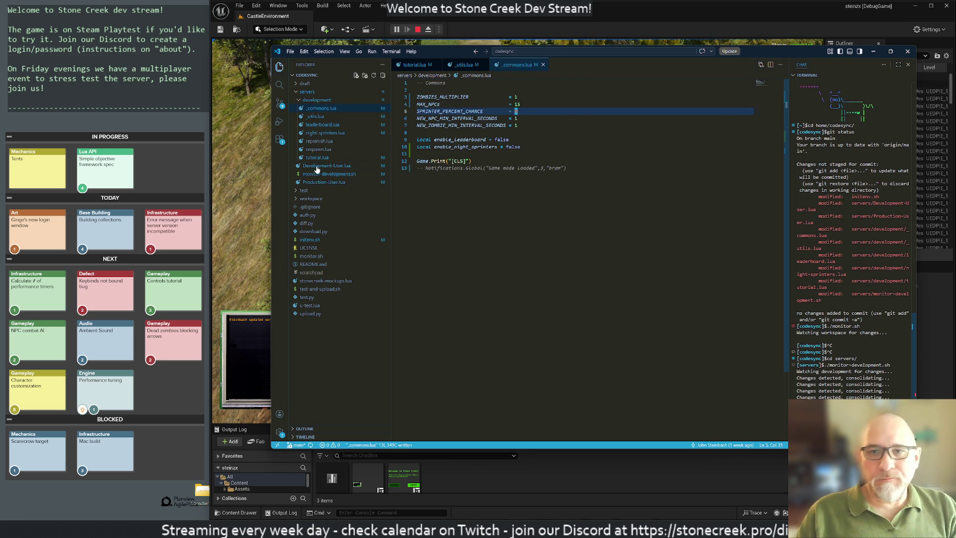
click(253, 157)
scroll(504, 155, up, 3)
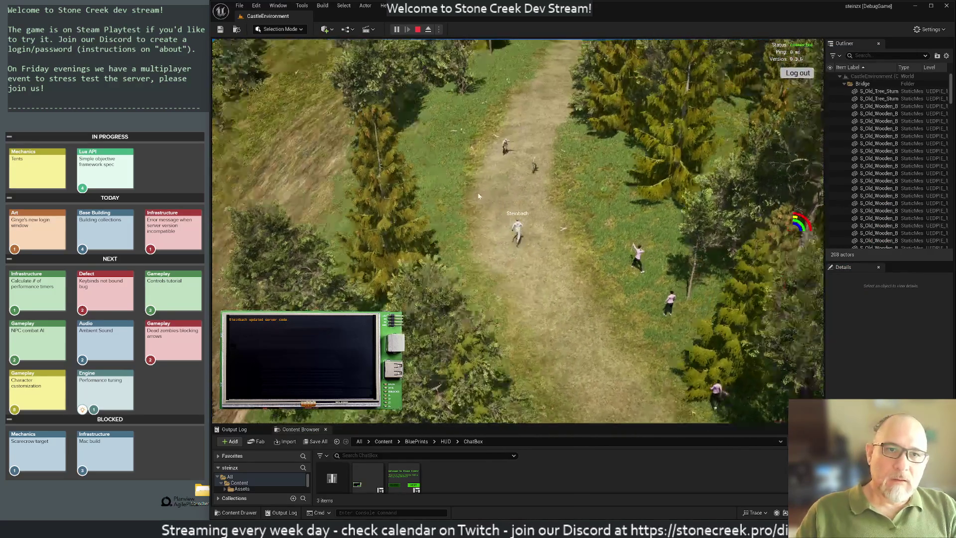
Walk the character up the path to the camp and sleep in the tent
mouse_move(541, 175)
mouse_down()
mouse_move(614, 191)
mouse_move(536, 201)
mouse_move(763, 148)
mouse_up()
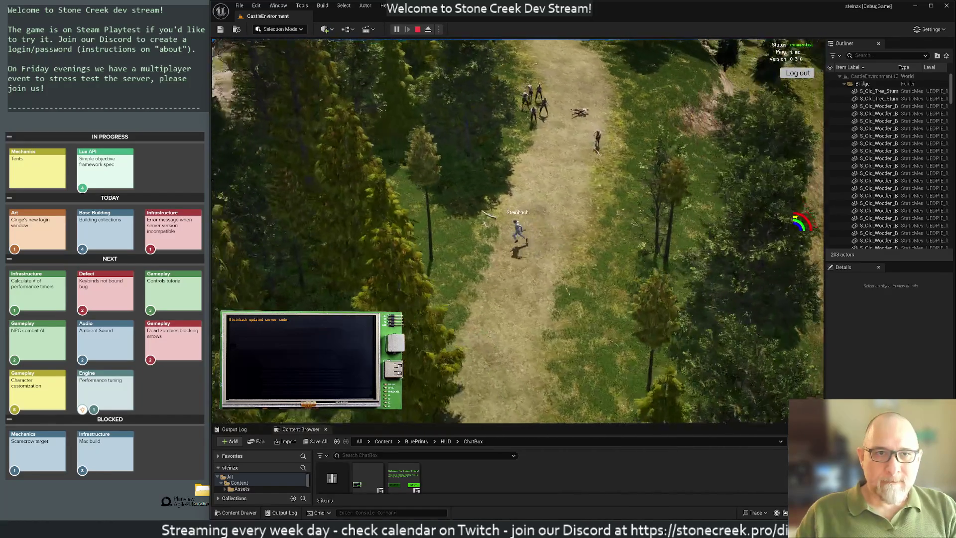
click(605, 132)
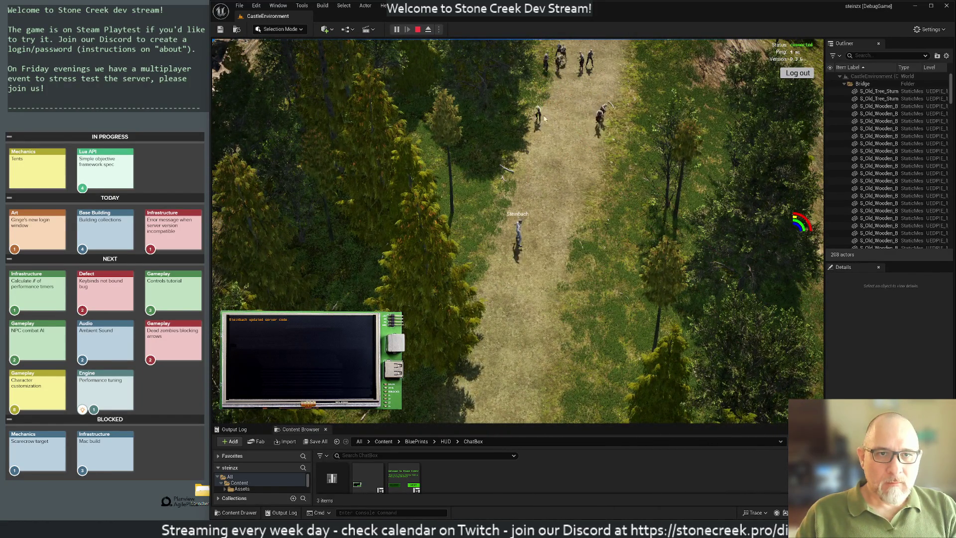
click(593, 139)
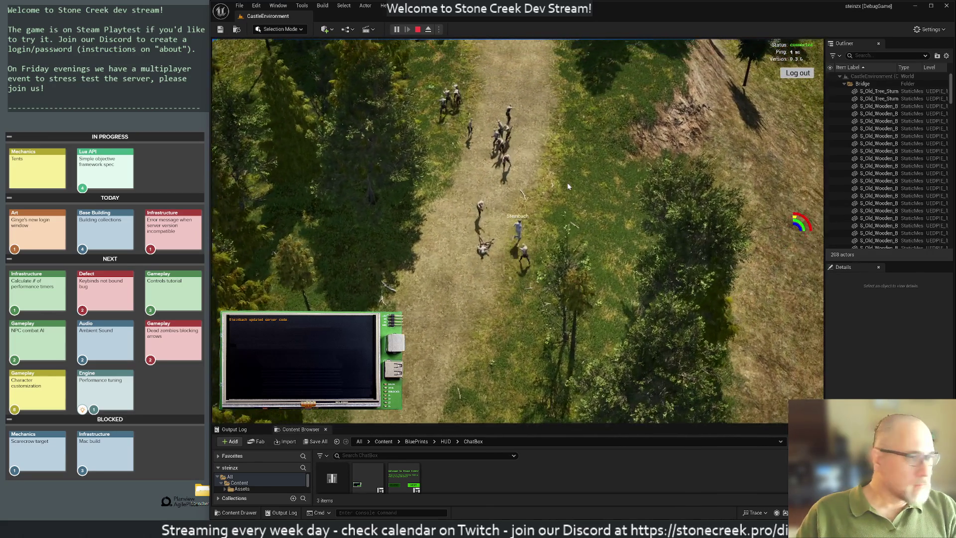
click(511, 194)
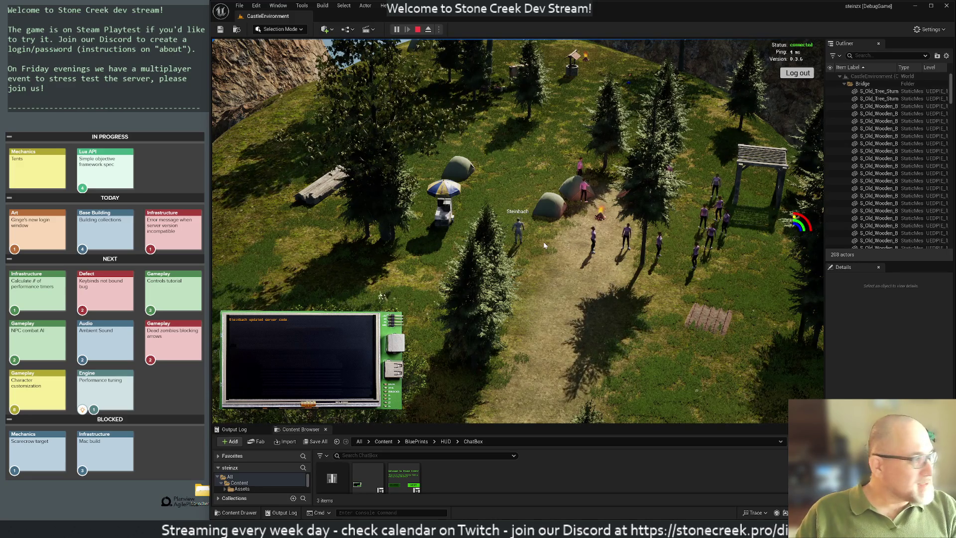
scroll(484, 220, up, 2)
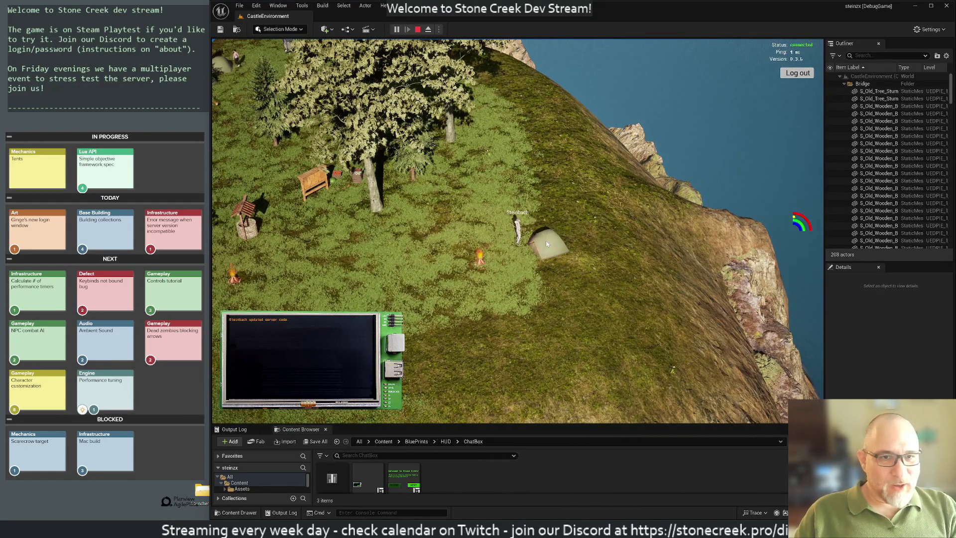
click(558, 251)
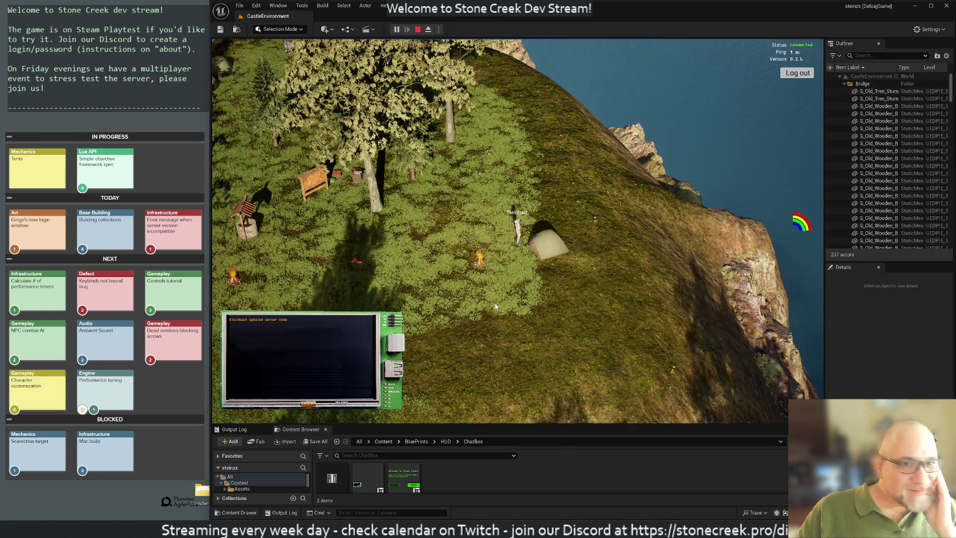
Run the character with WASD to the log pile and gather bark with F
scroll(431, 223, up, 5)
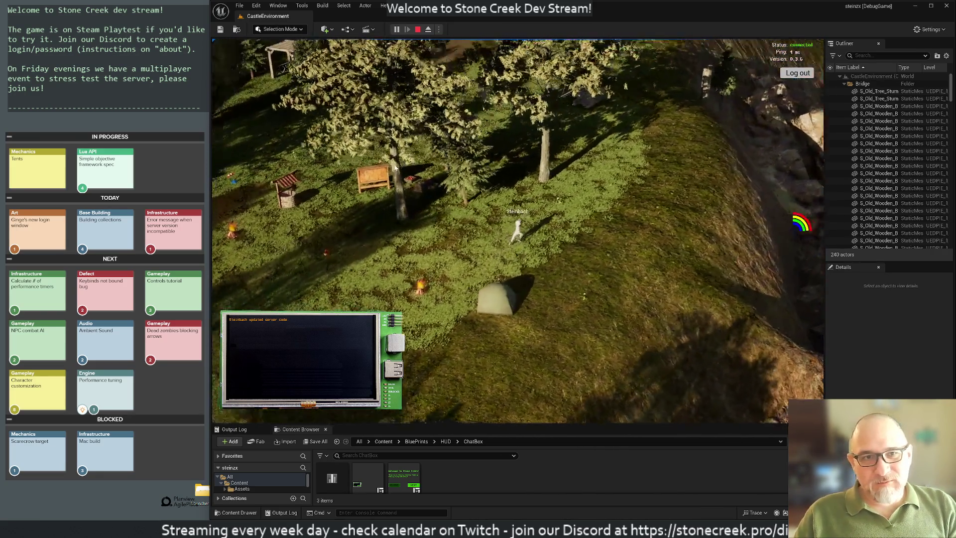
drag(395, 168, 376, 120)
key(w)
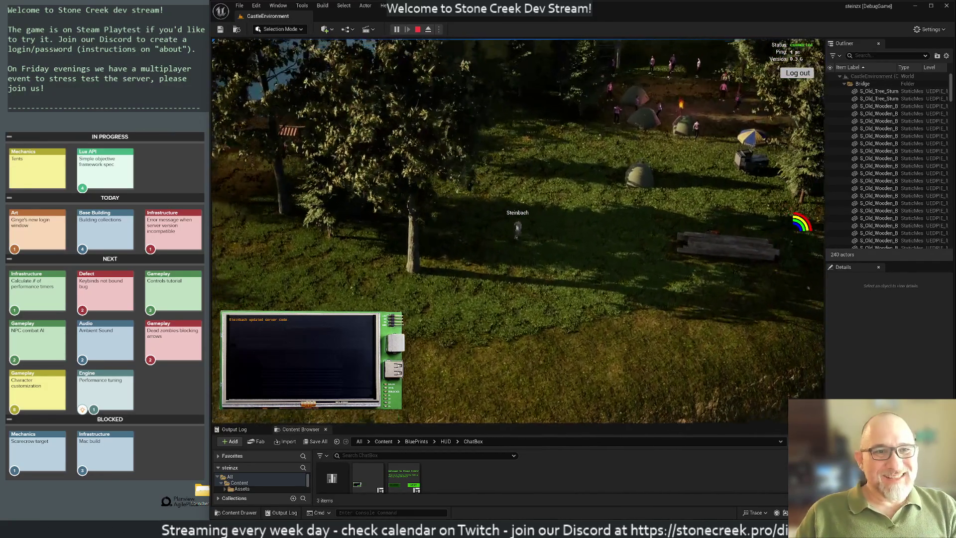
key(e)
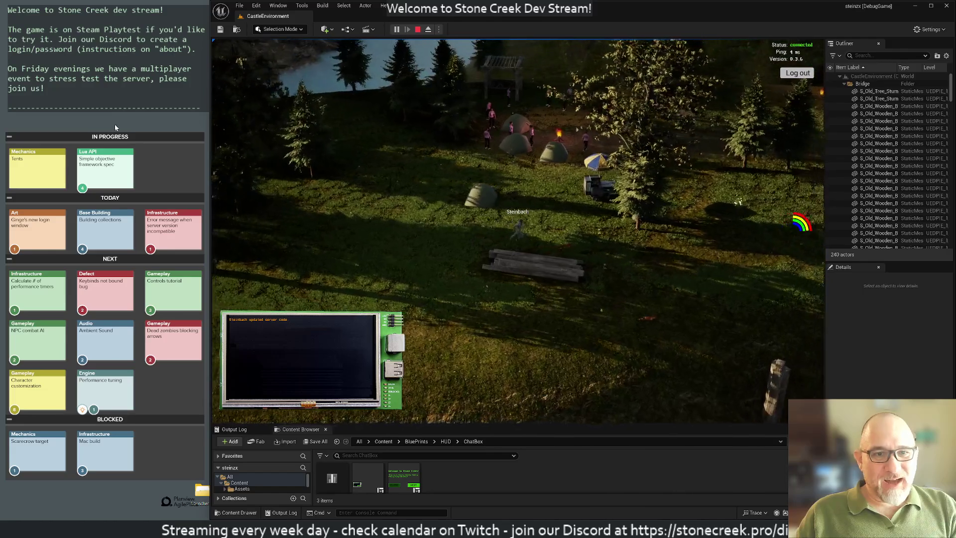
key(e)
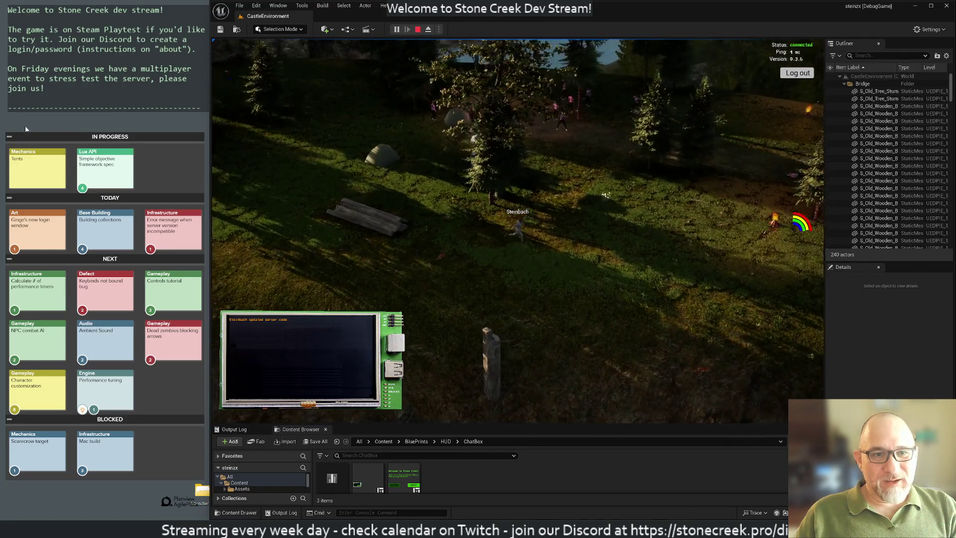
key(e)
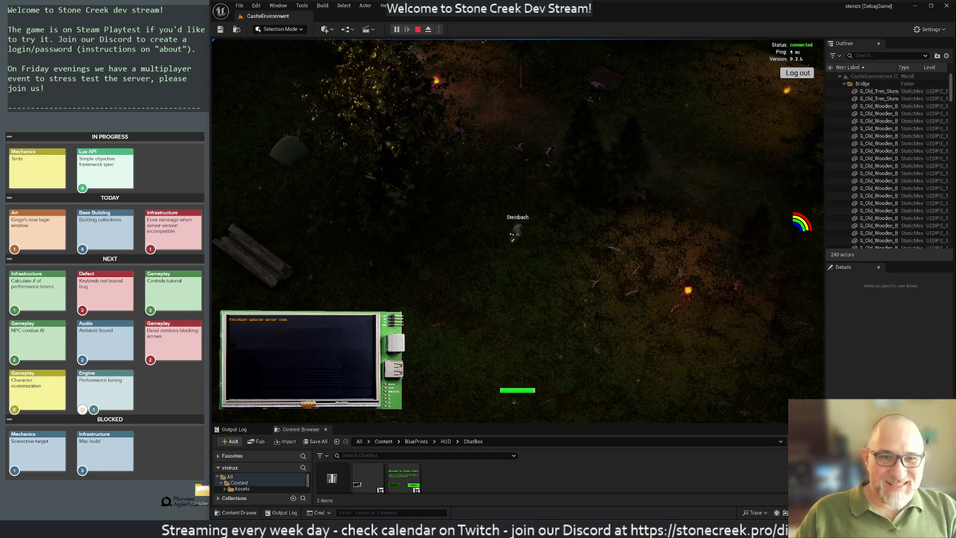
key(f)
key(e)
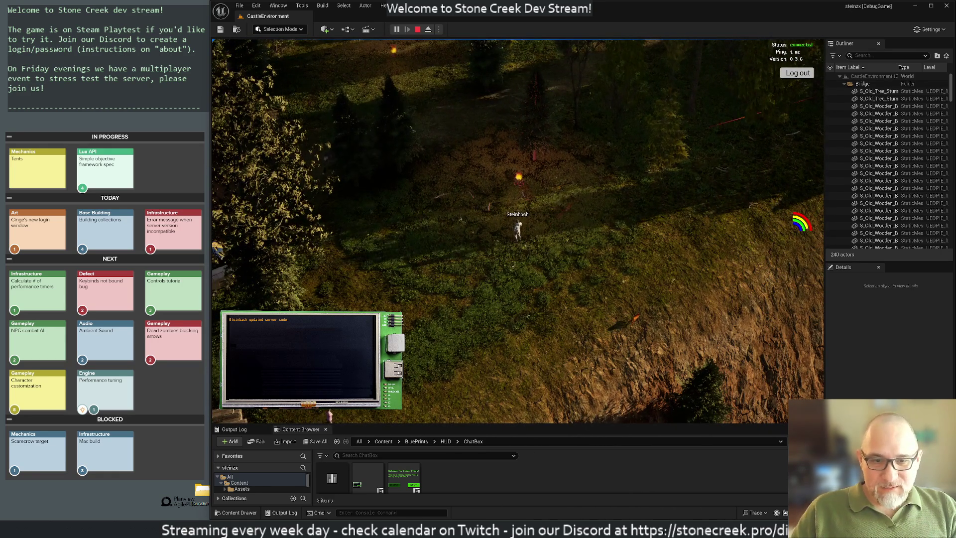
Reopen the 'Detecting player authentication in Unreal Engine' chat from Claude's Recents
key(alt+Tab)
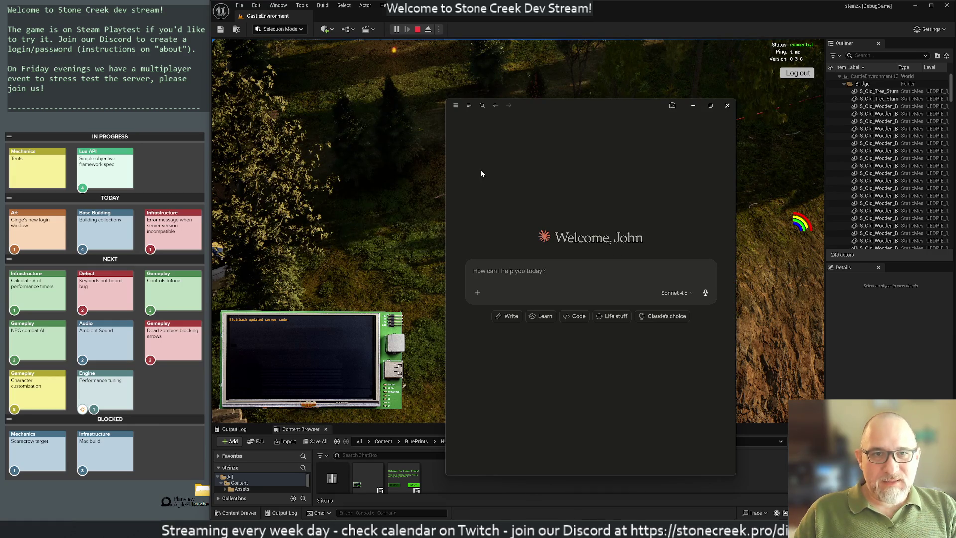
click(456, 106)
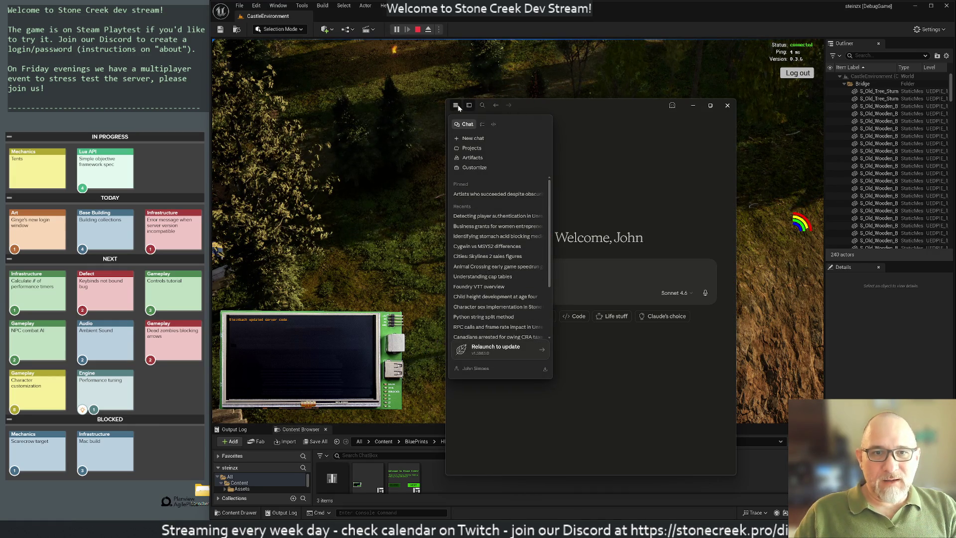
click(510, 217)
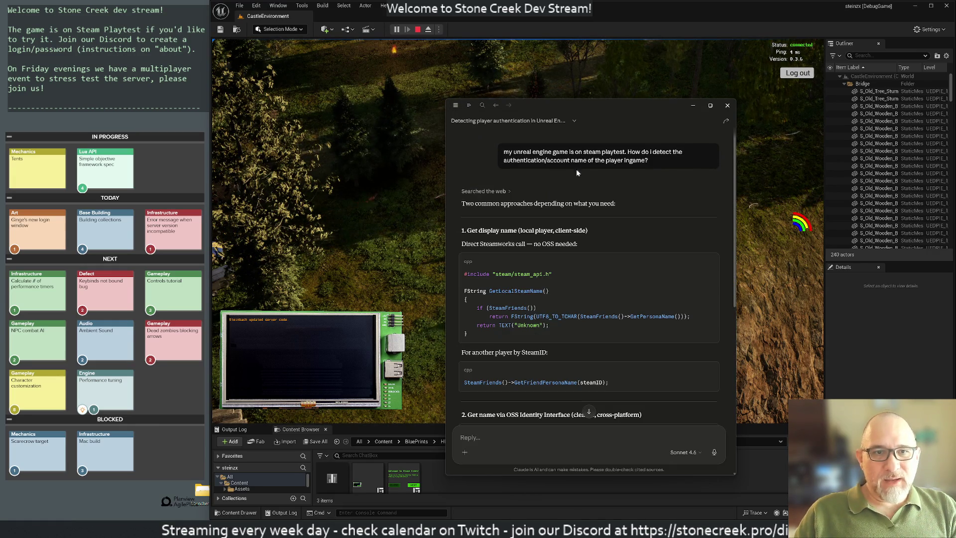
scroll(591, 214, down, 5)
scroll(573, 305, up, 5)
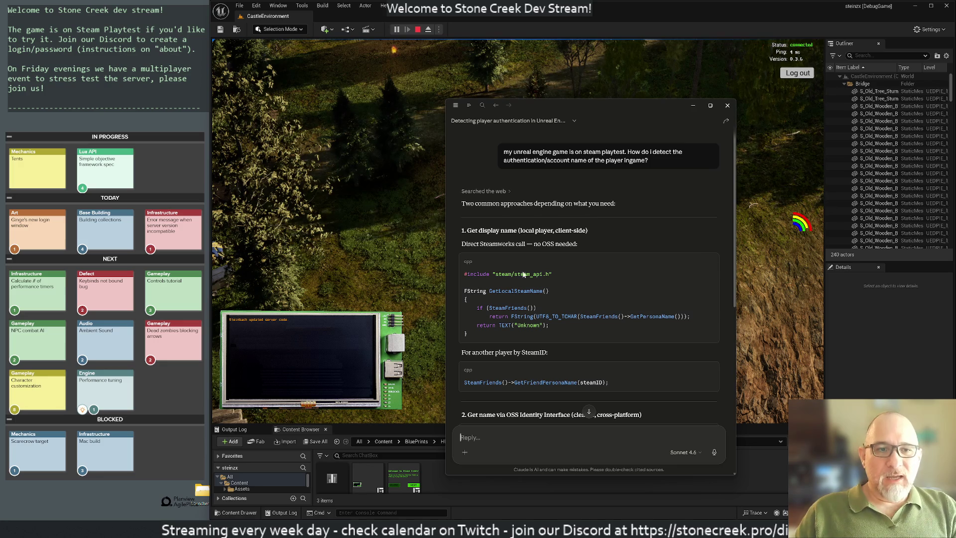
key(super)
Start Stone Creek Playtest from the Steam library after dismissing the store promo popup
text(steam)
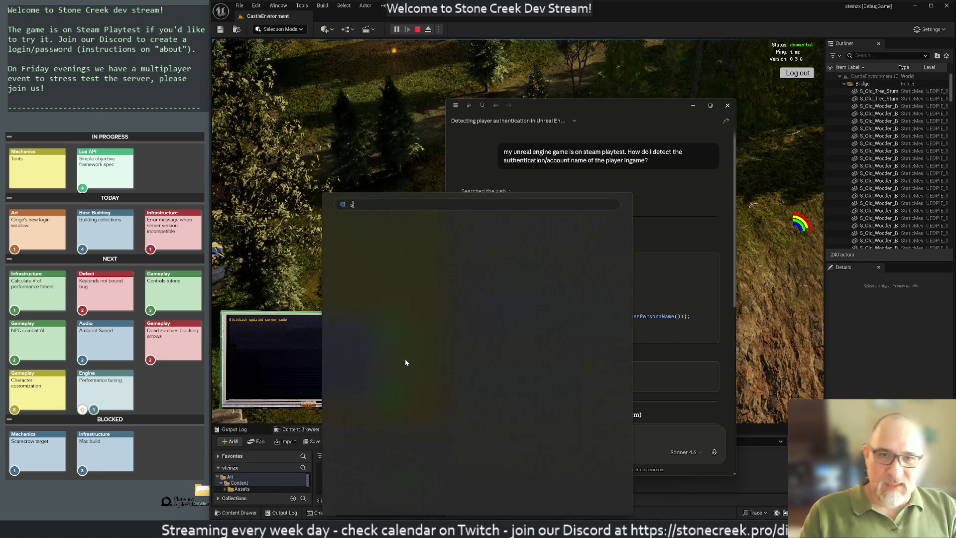
key(Escape)
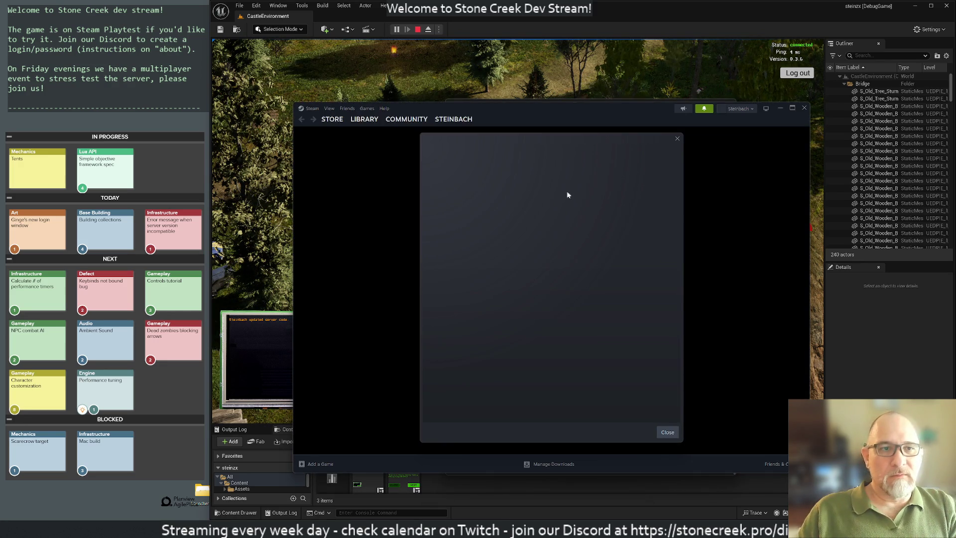
click(677, 138)
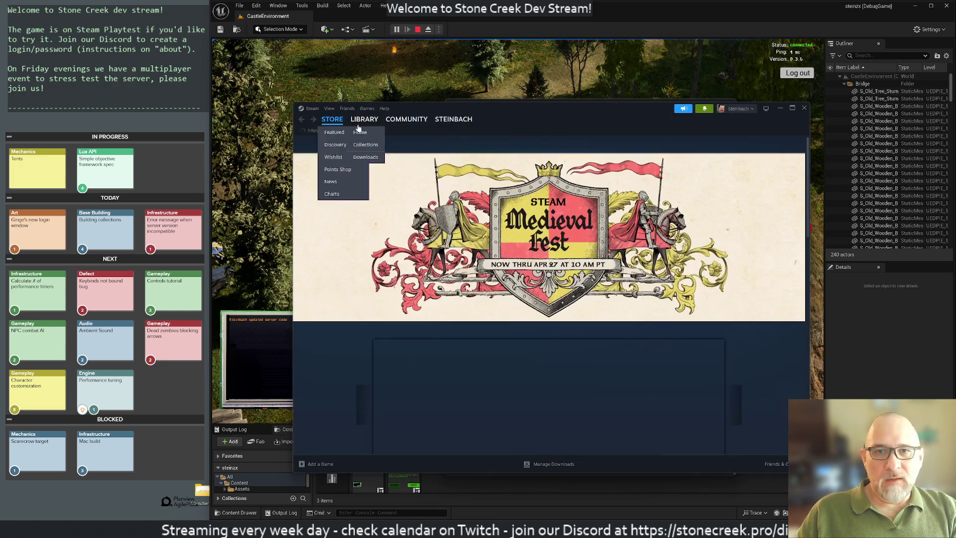
click(364, 119)
click(329, 203)
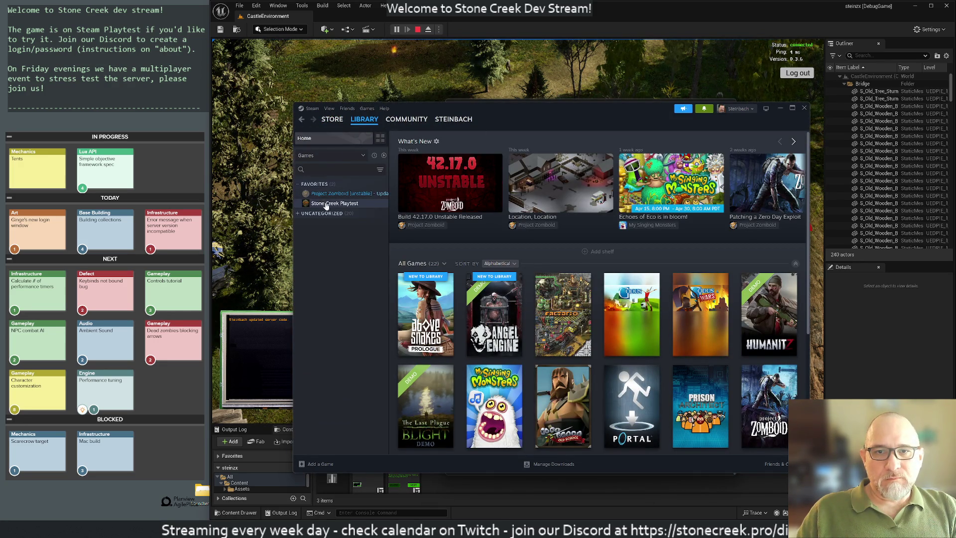
click(430, 268)
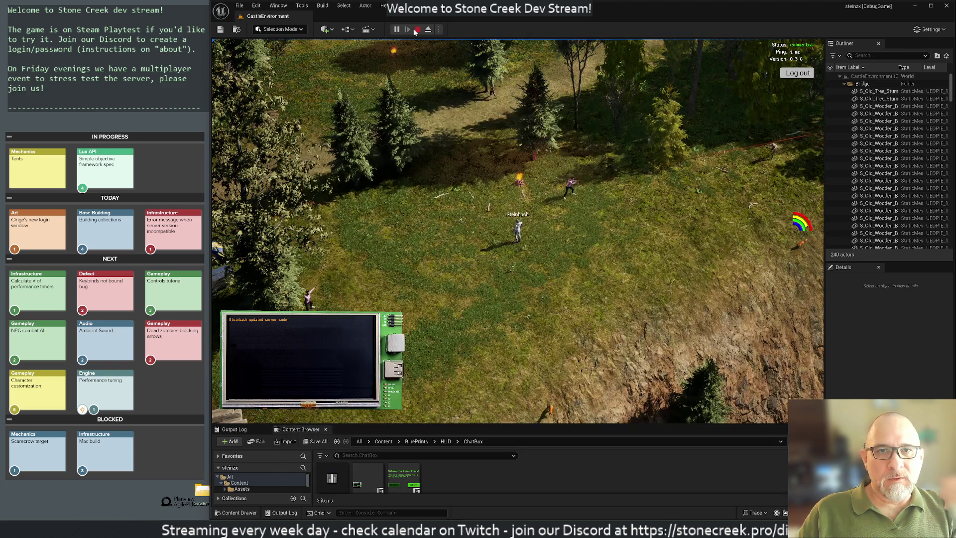
click(417, 31)
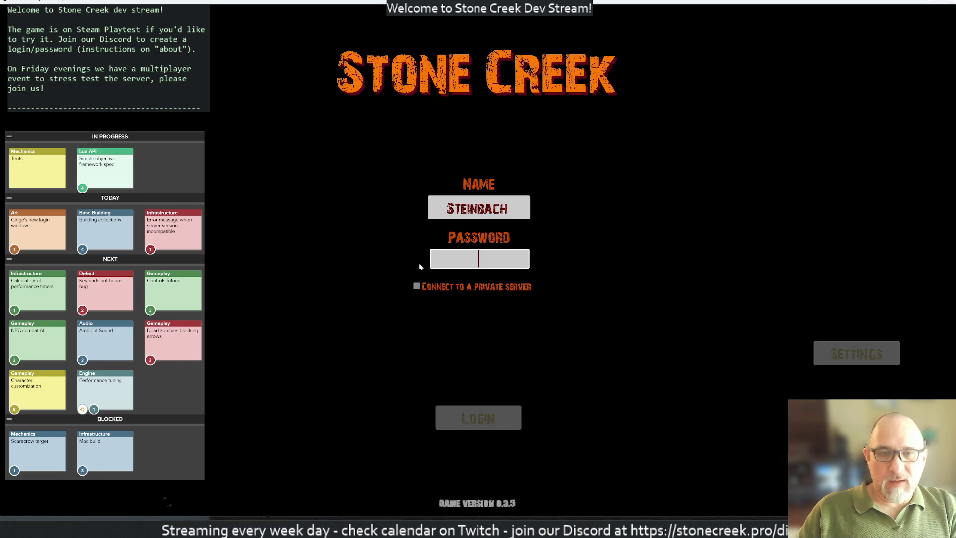
Retry the Stone Creek login with the password retyped, then place a terminal over the game
text(password)
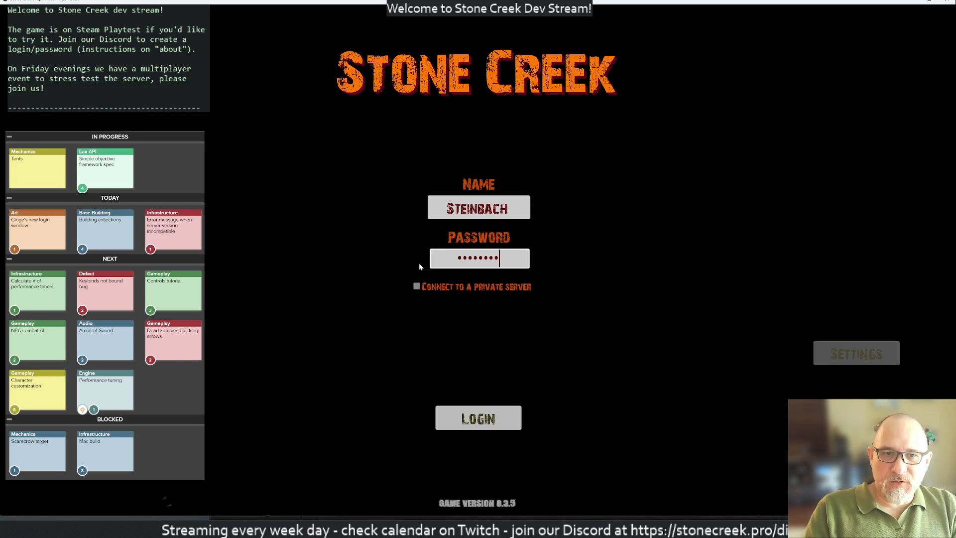
key(Return)
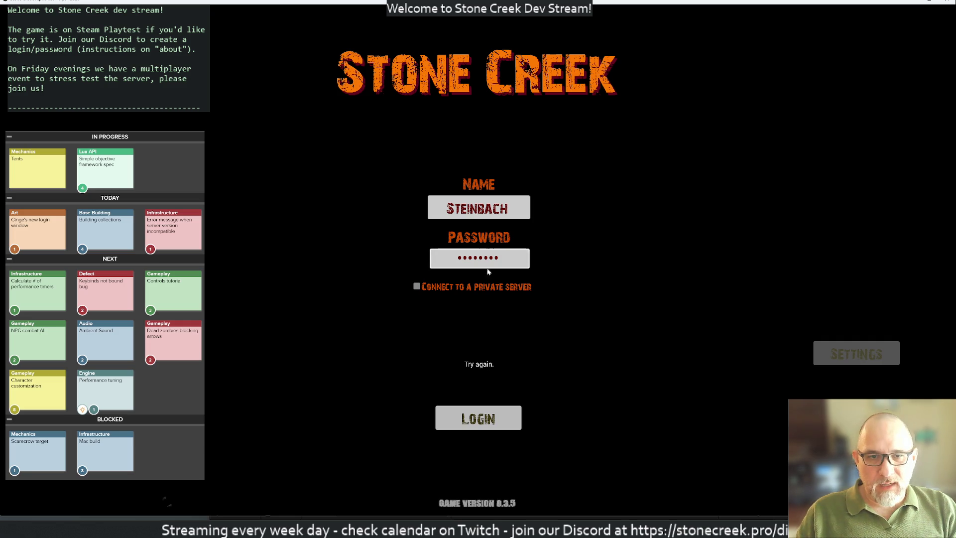
key(ctrl+a)
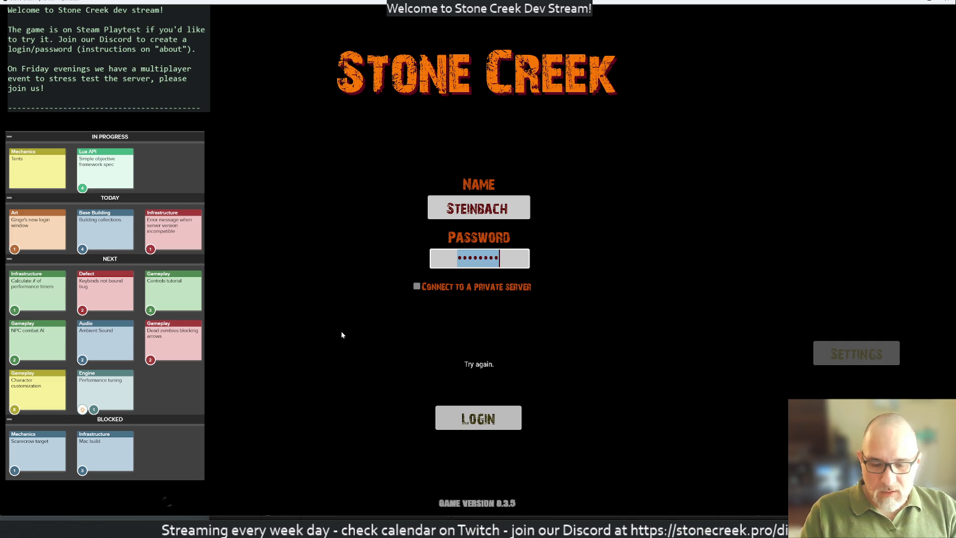
text(password)
key(Return)
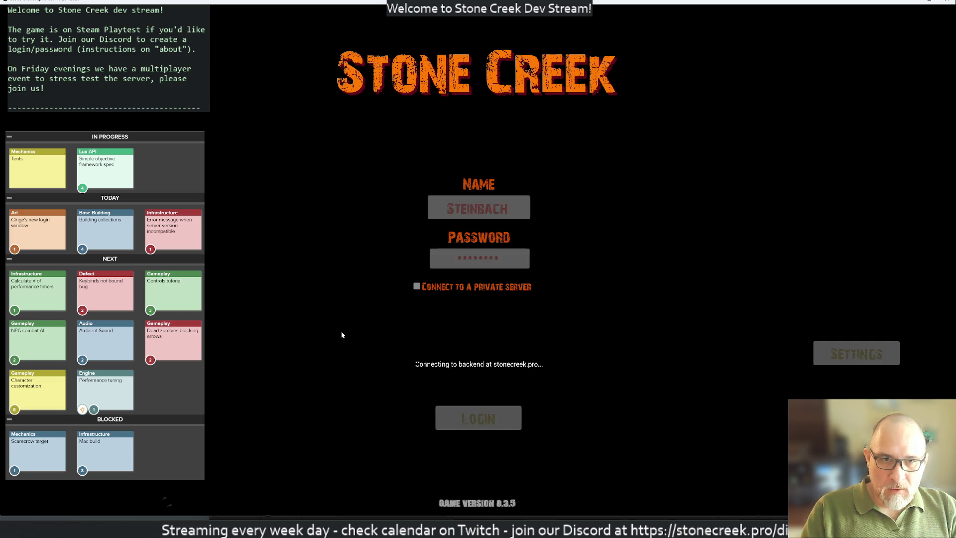
key(super)
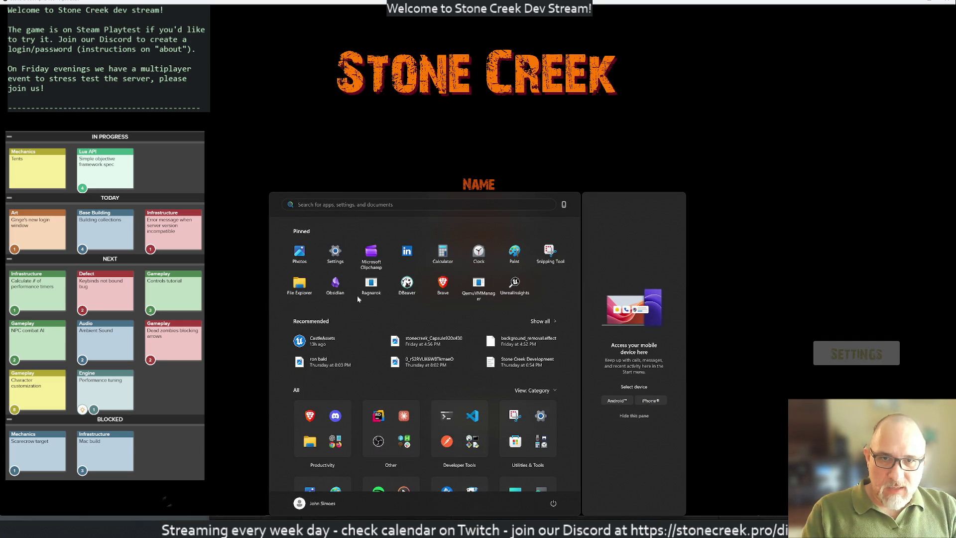
key(Escape)
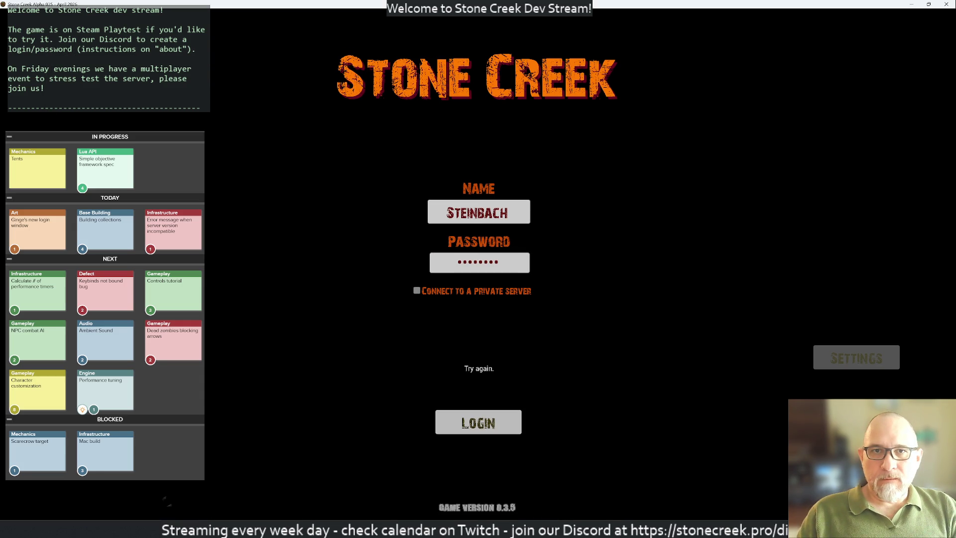
drag(225, 51, 300, 70)
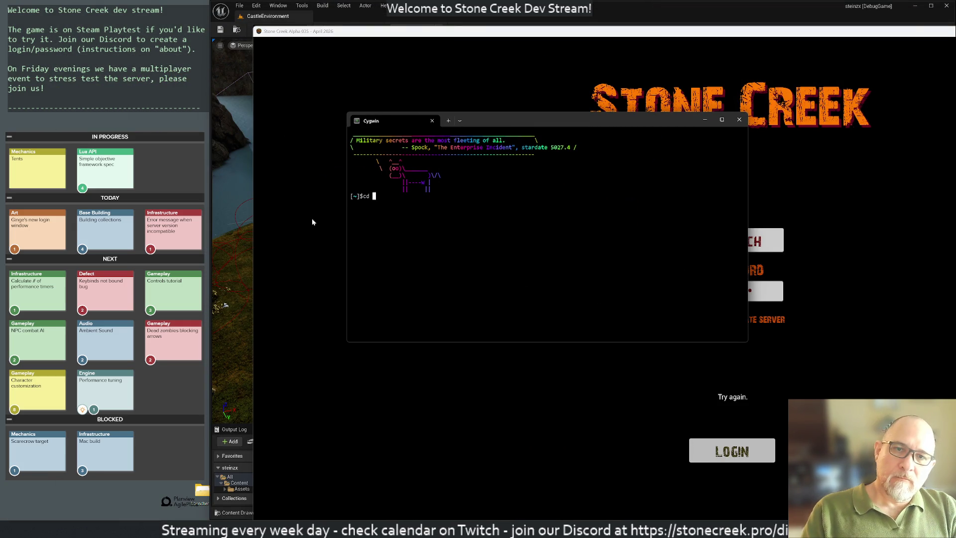
Connect to the stonecreek server with 'ssh sc' and the key passphrase
text(ssh sc)
key(Return)
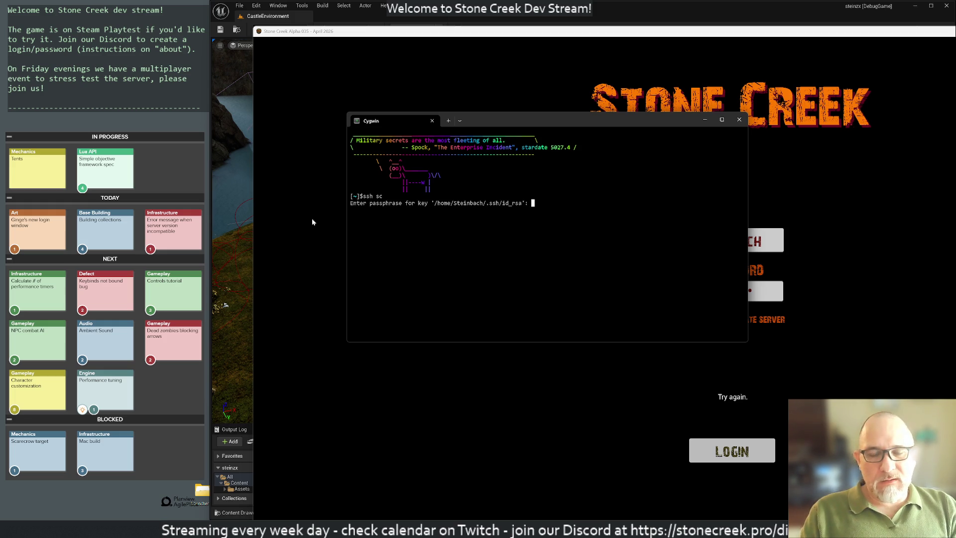
key(Return)
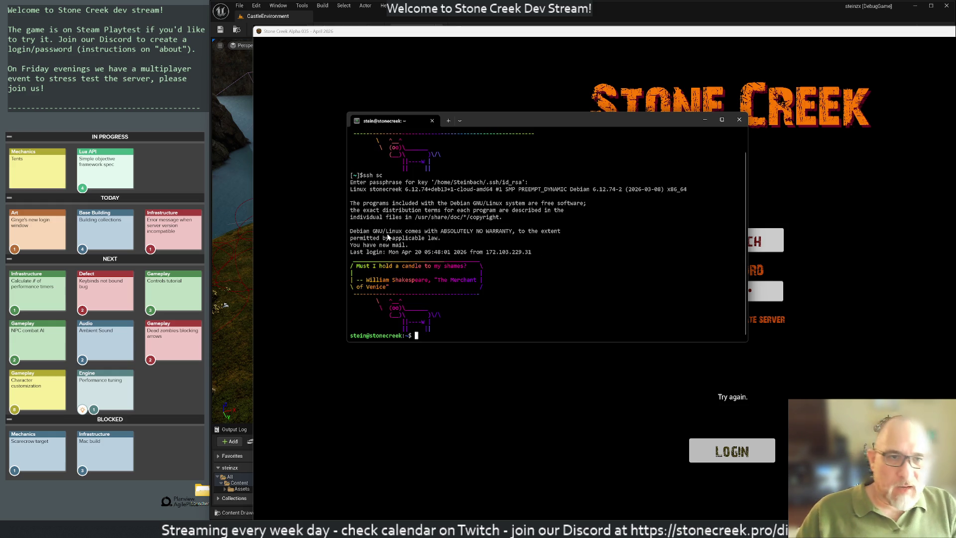
key(Return)
key(Return)
key(Return)
Run df -h and tmux ls, attach to tmux session 0 in an enlarged window, then detach
text(df -h)
key(Return)
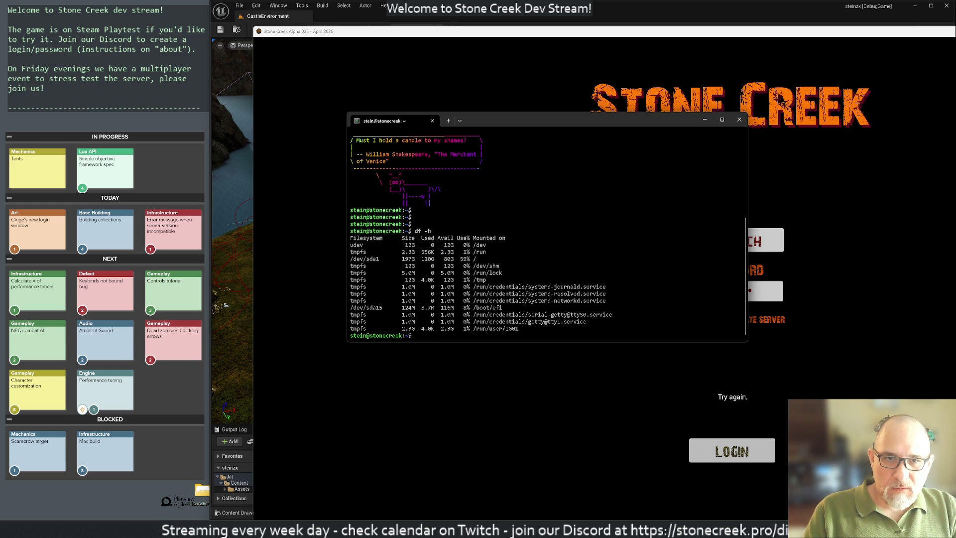
text(tmux ls)
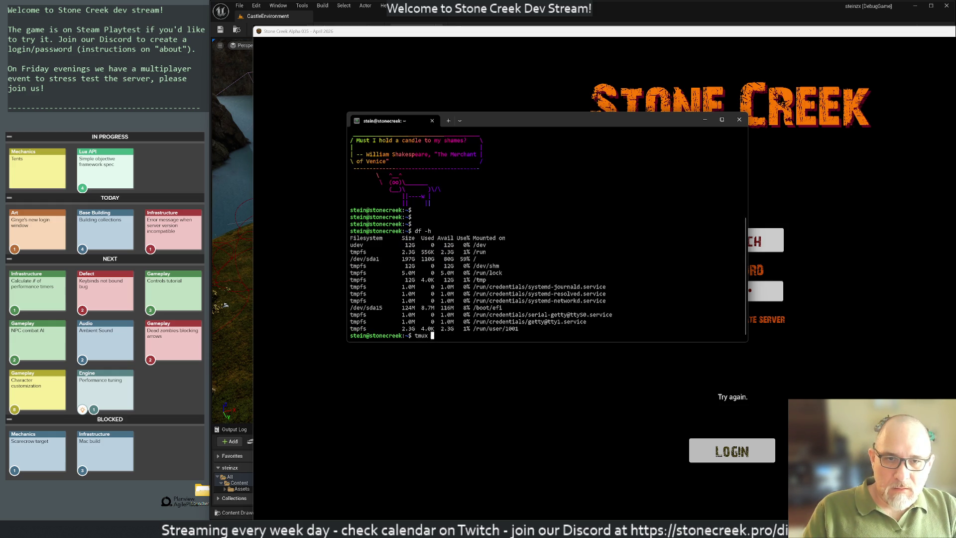
key(Return)
text(tmux a)
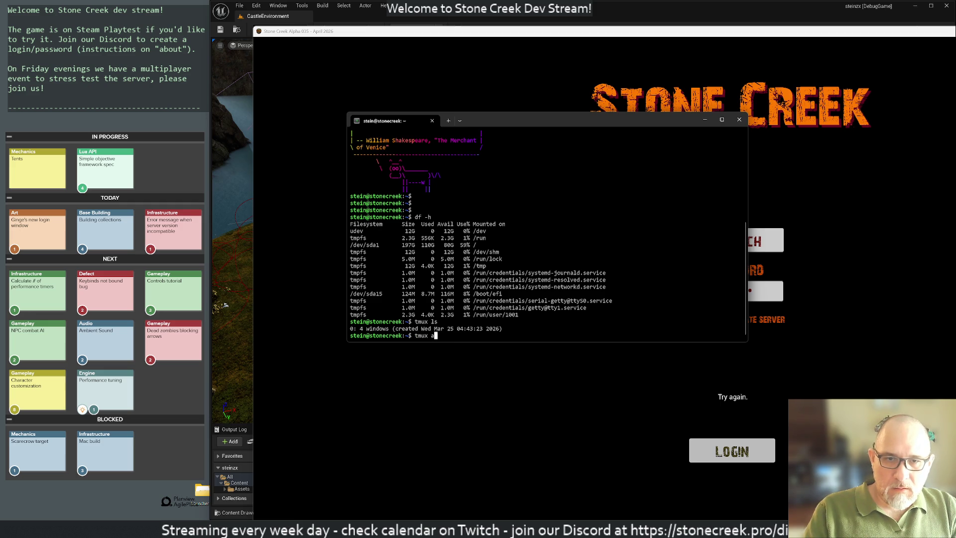
text(ttach)
key(Return)
drag(495, 118, 425, 88)
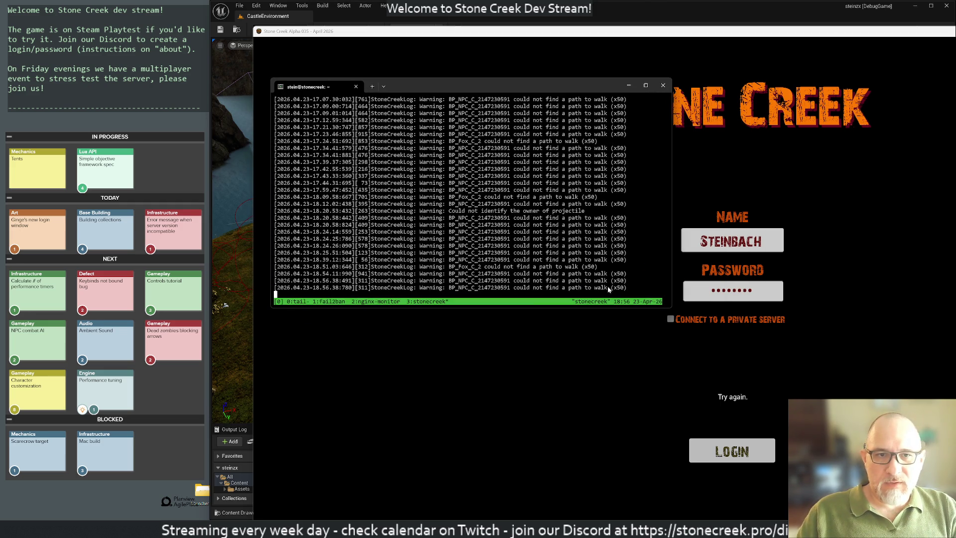
drag(673, 308, 918, 481)
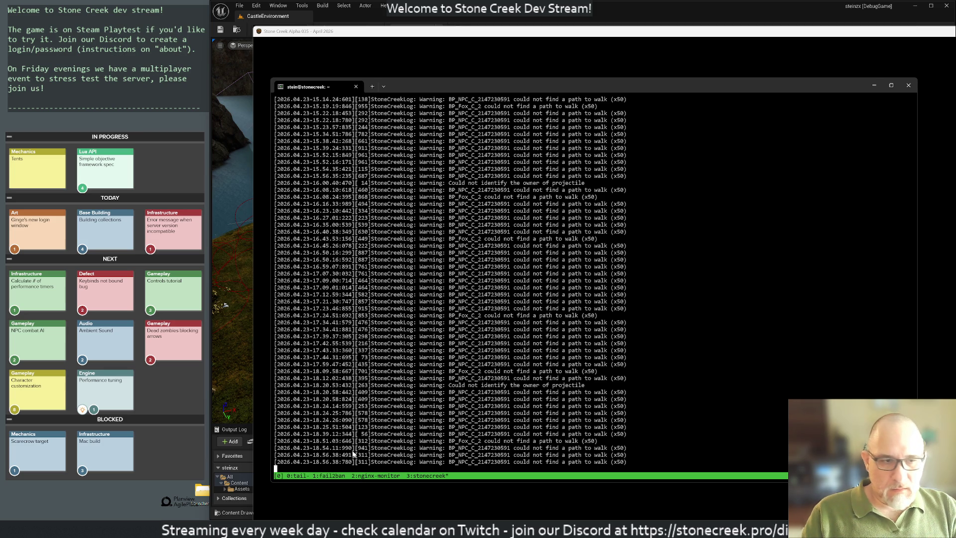
key(ctrl+b)
Finish detaching from tmux and enable 'Connect to a private server' on the game login
key(d)
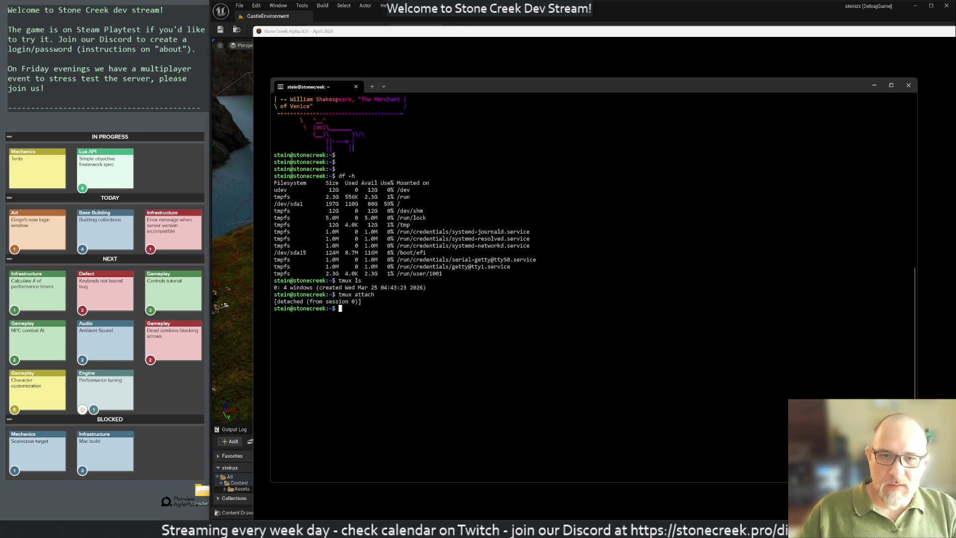
click(425, 65)
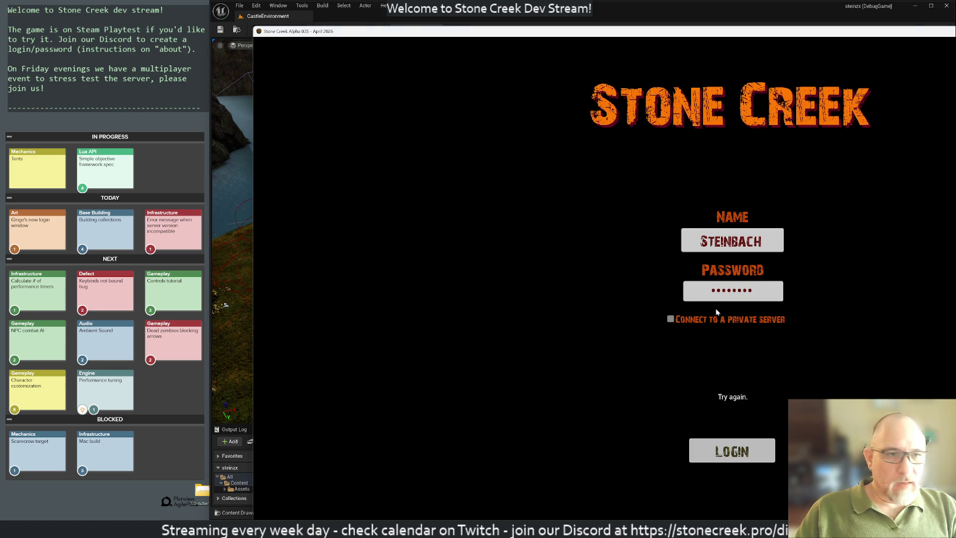
click(670, 320)
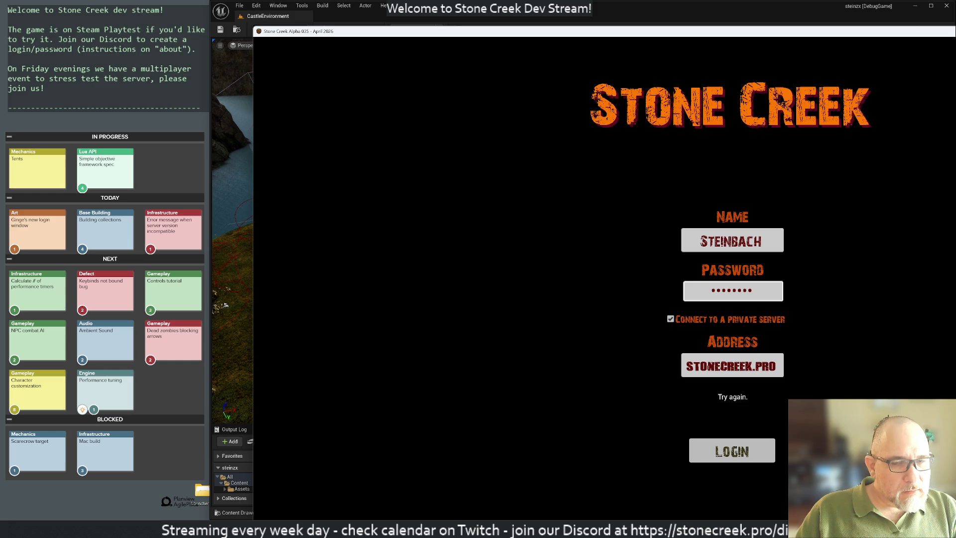
Reattach to the tmux session and switch to its tail log window 0
key(alt+Tab)
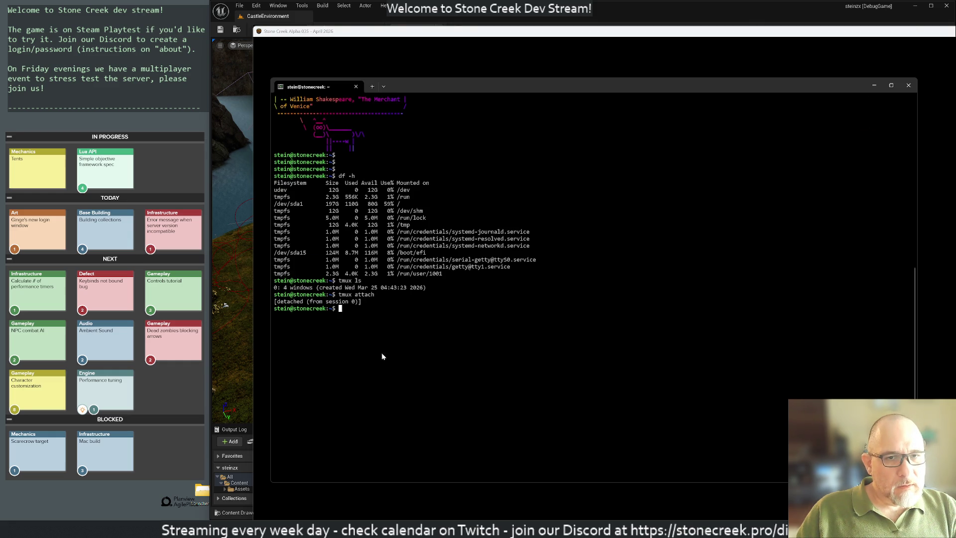
text(tmux attach)
key(Return)
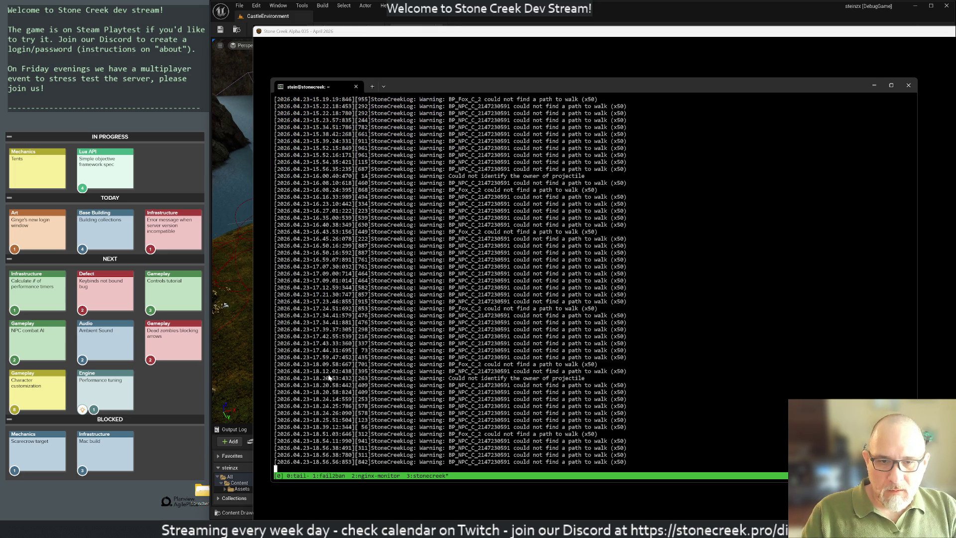
key(ctrl+b)
key(0)
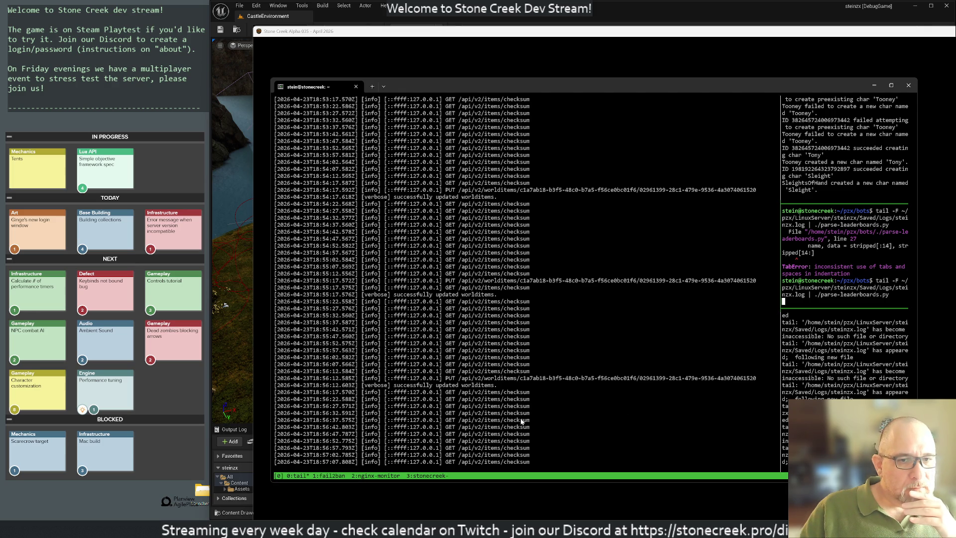
Retype the password with the private-server option off and submit the login
key(alt+Tab)
click(733, 291)
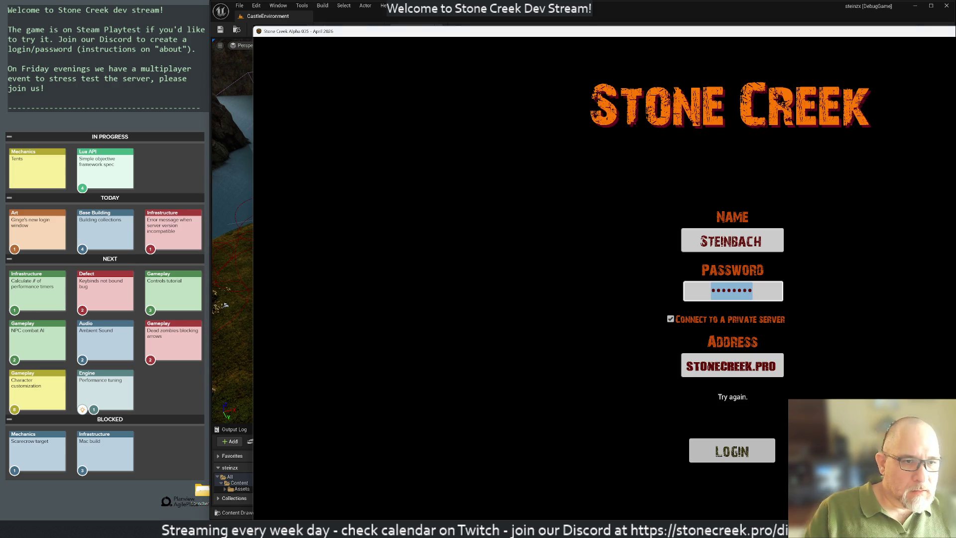
click(670, 319)
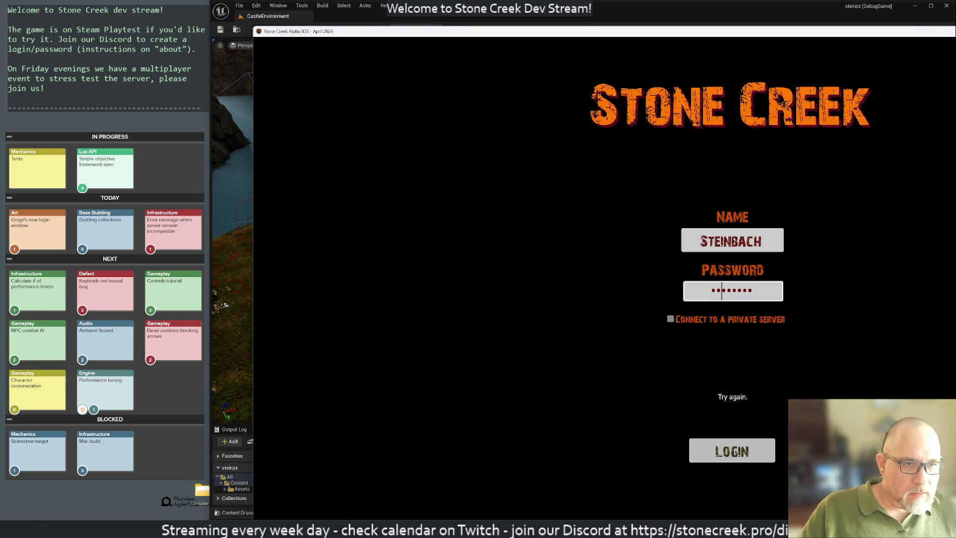
key(BackSpace)
text(*******)
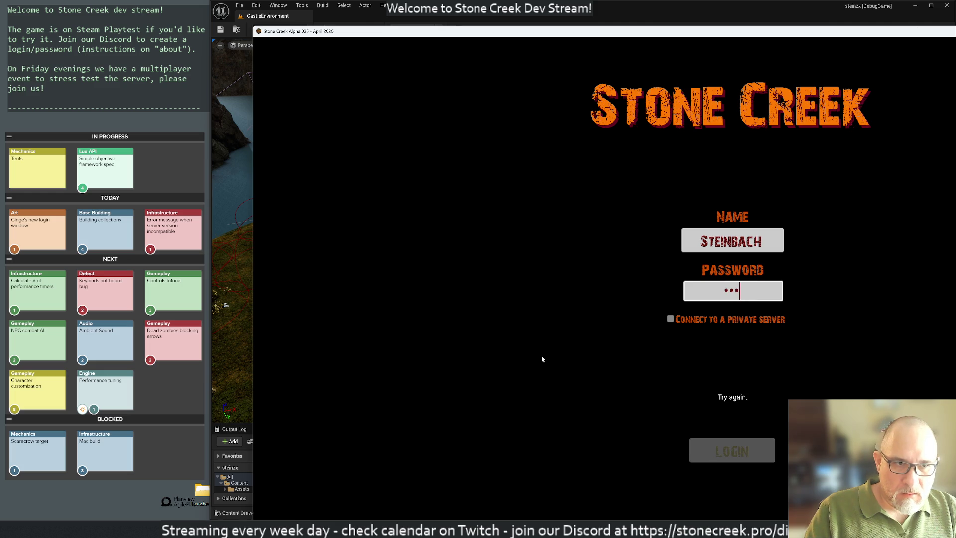
text(*)
key(Return)
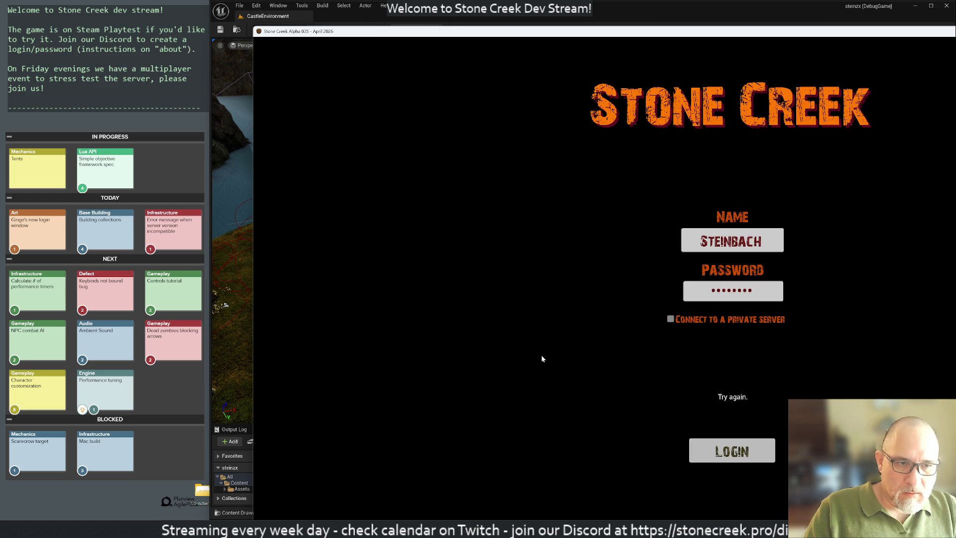
Log in through private server STONECREEK.PRO, then move the game window to reveal the log
key(alt+Tab)
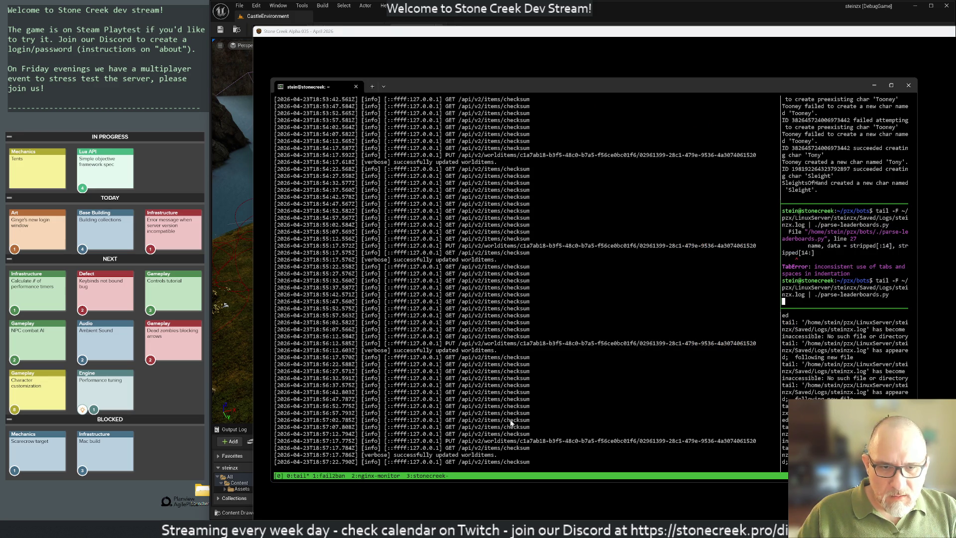
key(alt+Tab)
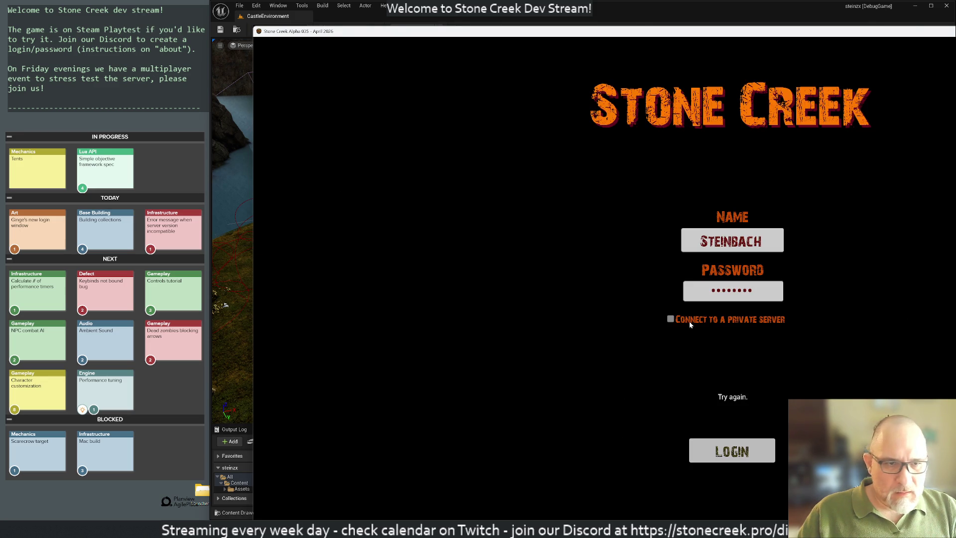
click(670, 319)
drag(701, 366, 776, 366)
click(733, 459)
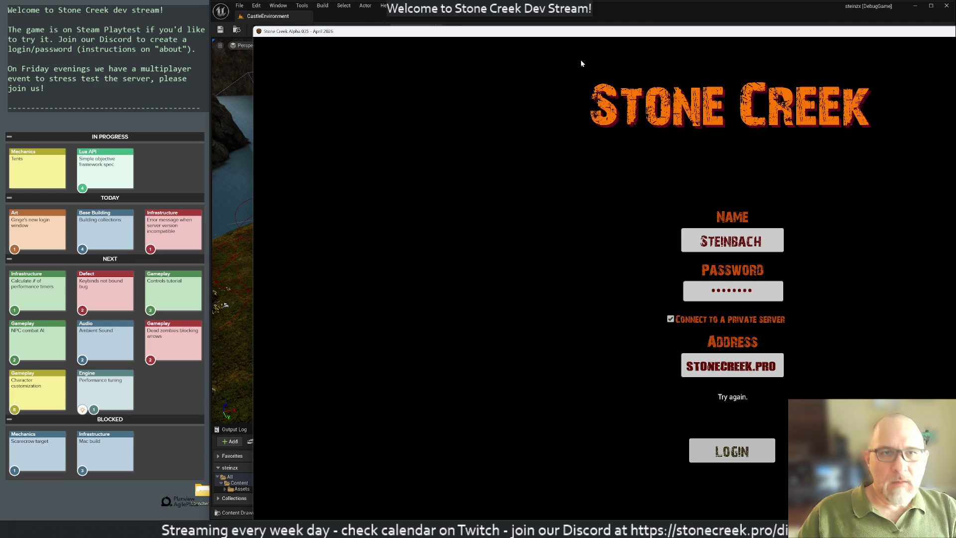
mouse_move(578, 34)
mouse_down()
mouse_move(376, 2)
mouse_move(546, 50)
mouse_move(539, 82)
mouse_move(507, 90)
mouse_up()
mouse_move(403, 82)
mouse_down()
mouse_move(696, 187)
mouse_move(710, 206)
mouse_move(695, 209)
mouse_move(385, 36)
mouse_up()
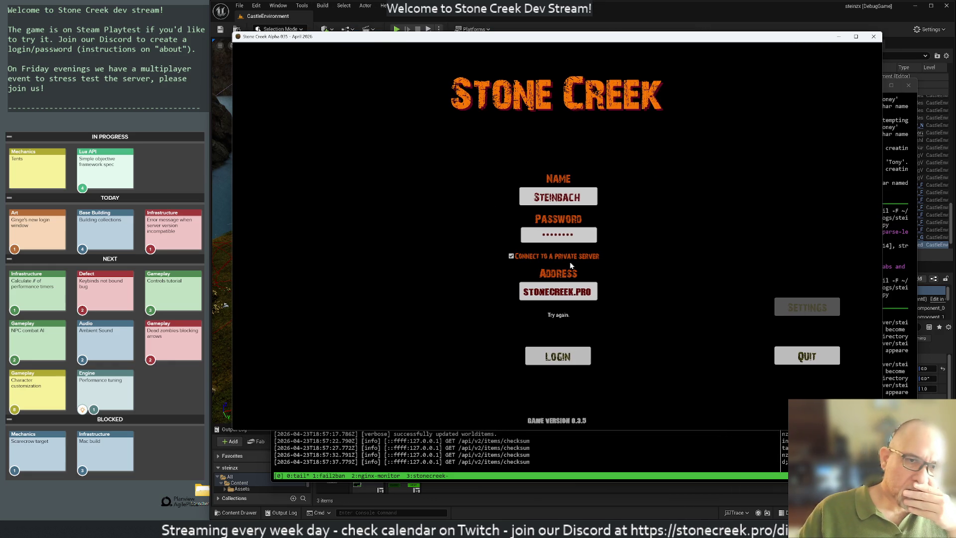
Uncheck 'Connect to a private server', click LOGIN, and bring the tail log terminal forward
click(510, 256)
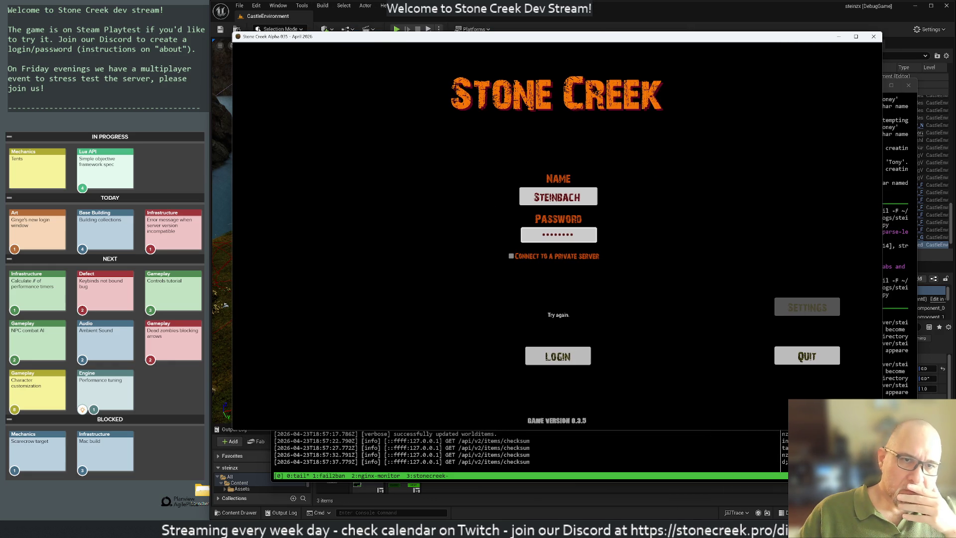
click(559, 199)
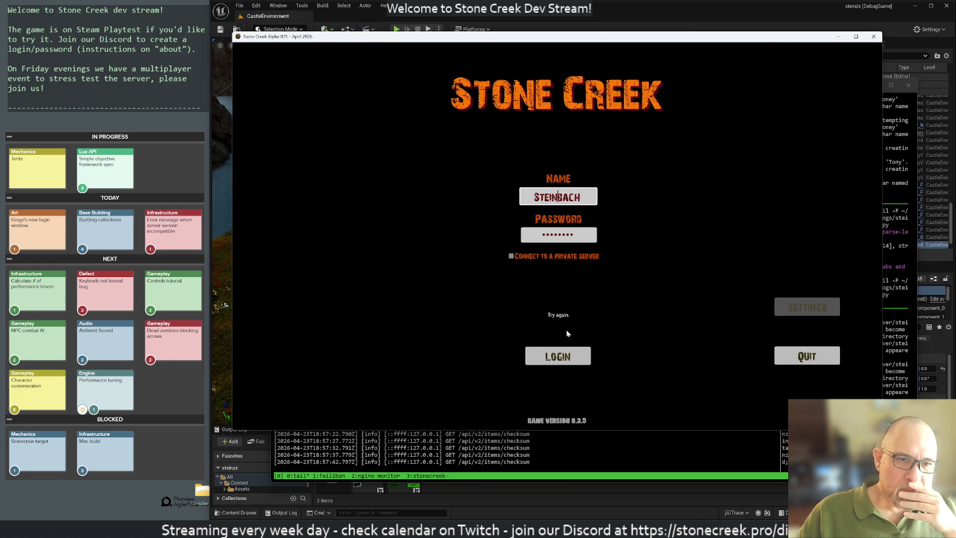
click(566, 356)
key(alt+Tab)
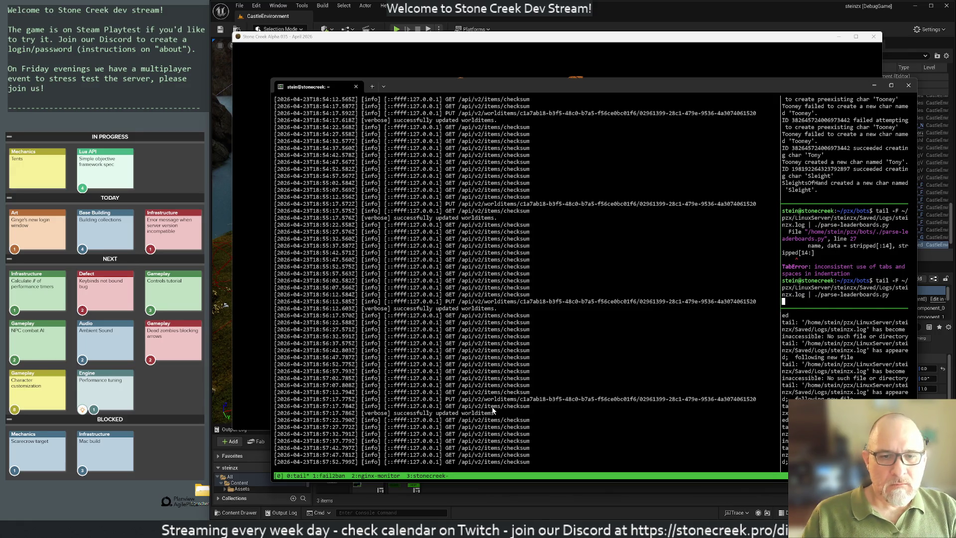
Restart the leaderboard log watcher in its tmux pane from command history
key(ctrl+c)
key(Up)
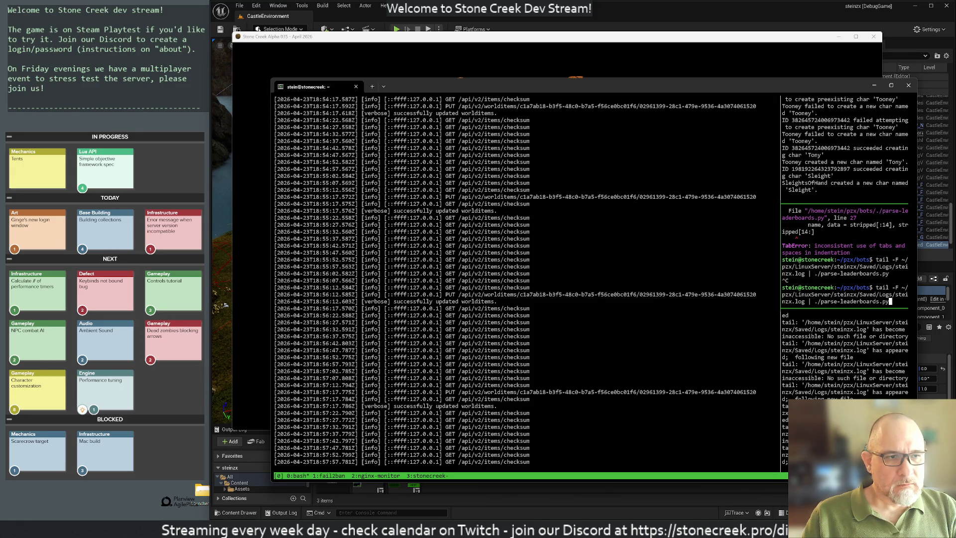
key(Return)
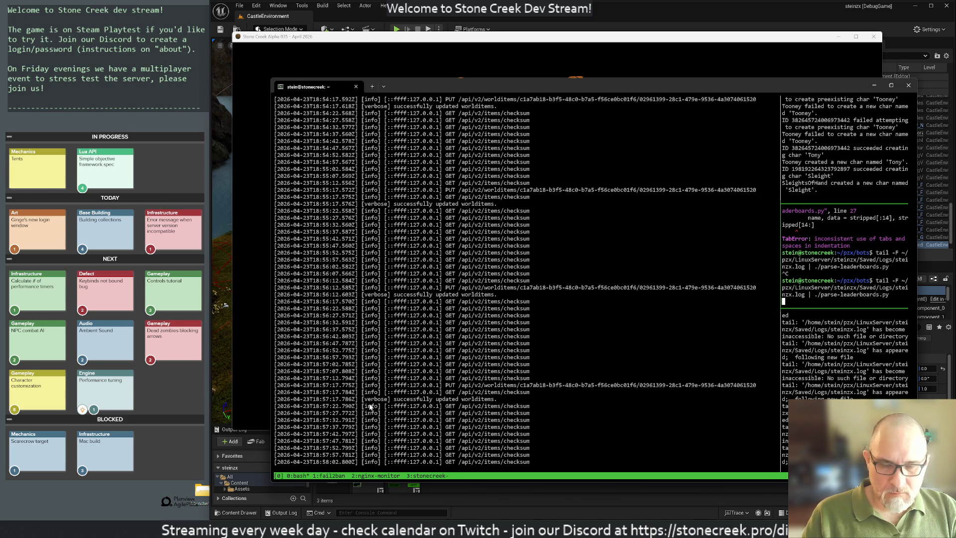
key(ctrl+b)
key(Down)
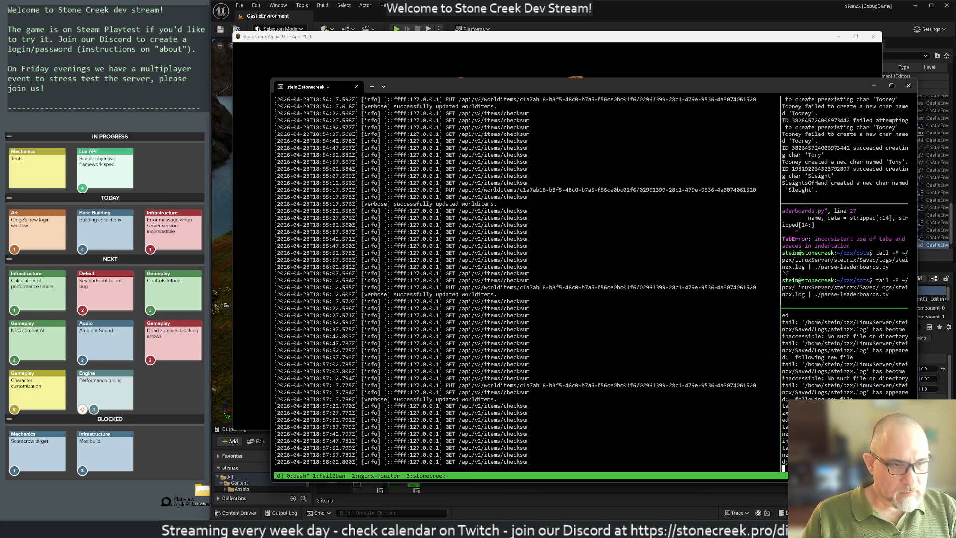
key(ctrl+b)
key(Up)
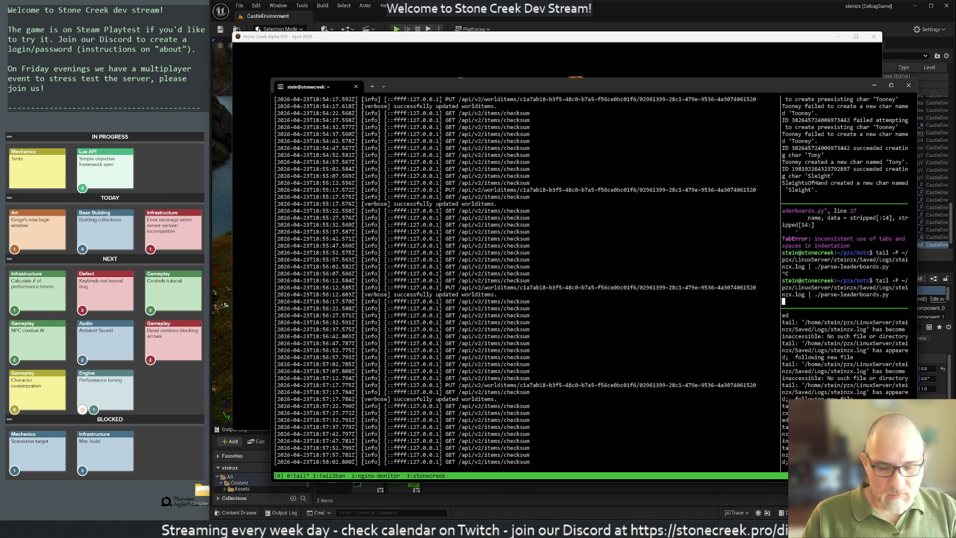
Restart the backend with node server.js --port=8088 in the server pane
key(ctrl+b)
key(Left)
key(ctrl+c)
key(Return)
key(Return)
key(Return)
key(Up)
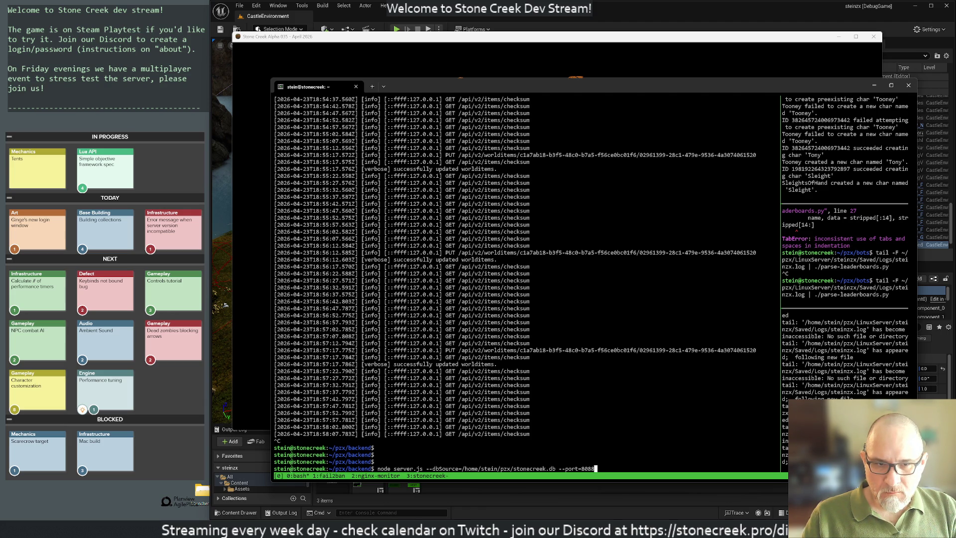
key(Return)
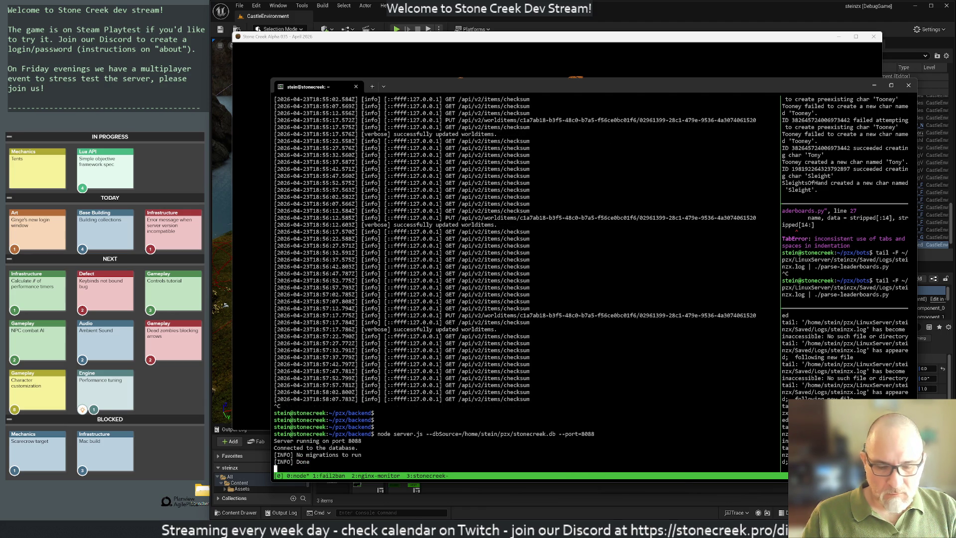
key(super)
Launch Postman on the POST /api/v2/login request, dismiss the update notice, and enlarge the window
text(postman)
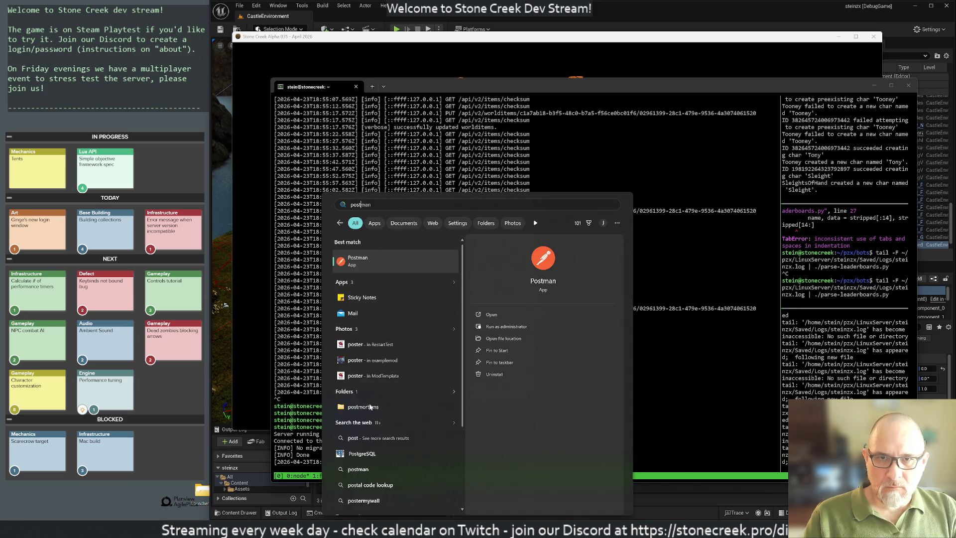
key(Return)
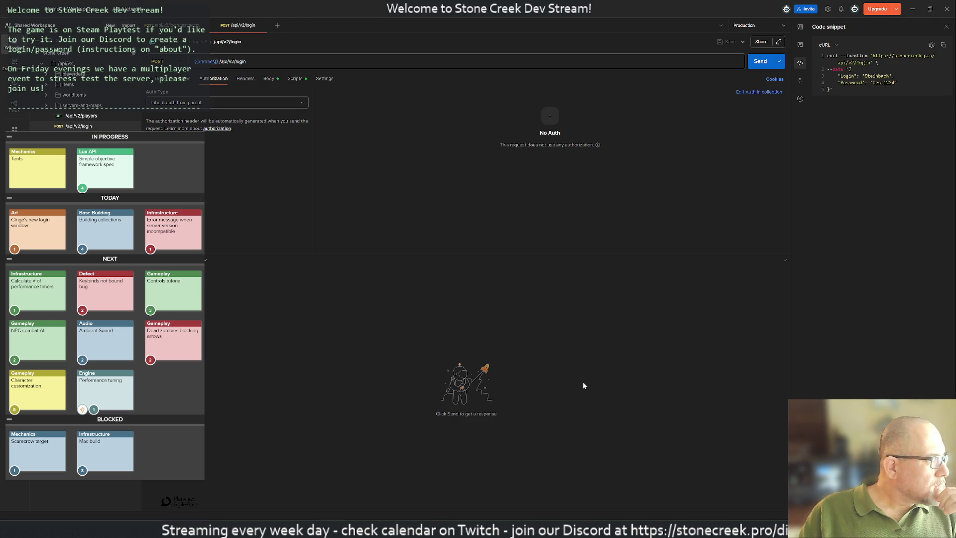
double_click(374, 5)
click(524, 78)
mouse_move(524, 78)
mouse_down()
mouse_move(498, 31)
mouse_move(548, 107)
mouse_move(504, 112)
mouse_move(512, 102)
mouse_move(496, 99)
mouse_move(496, 70)
mouse_up()
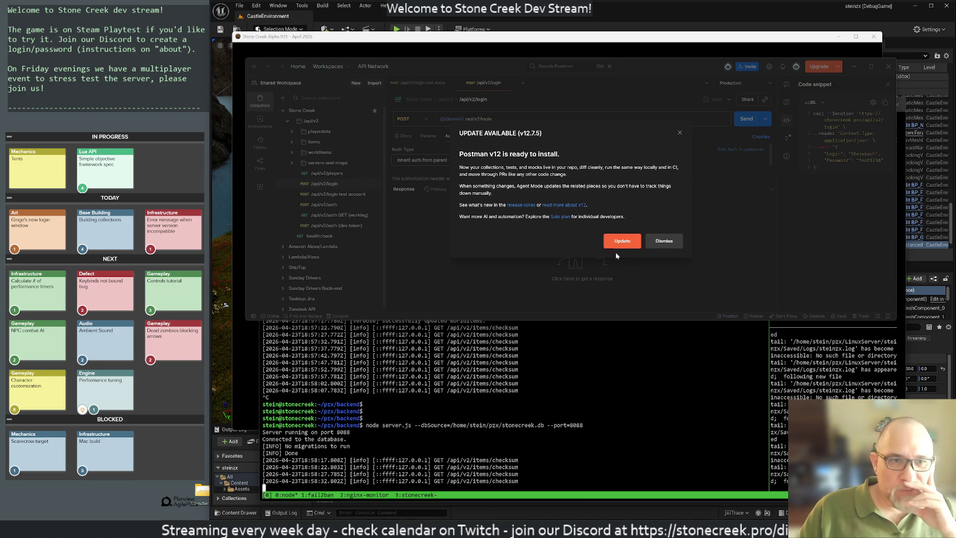
click(658, 240)
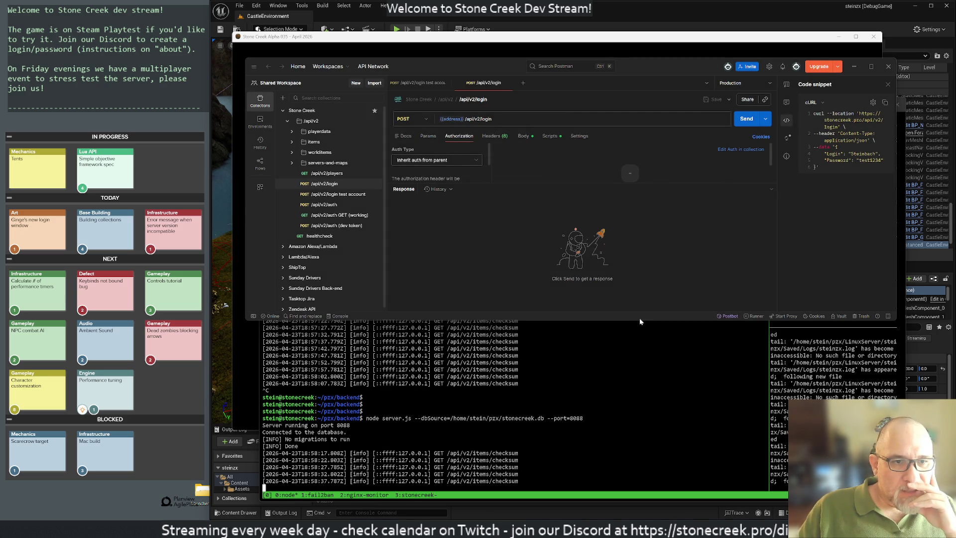
drag(638, 320, 680, 502)
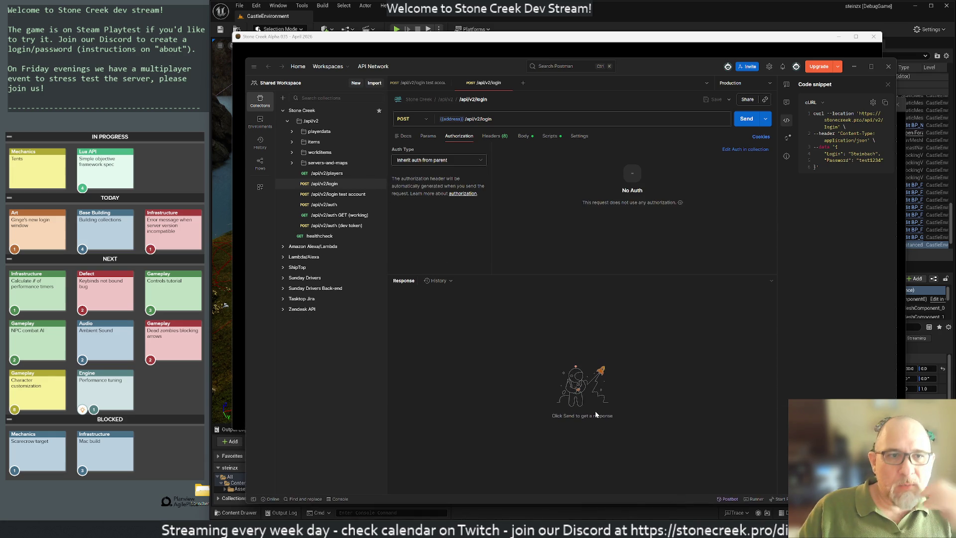
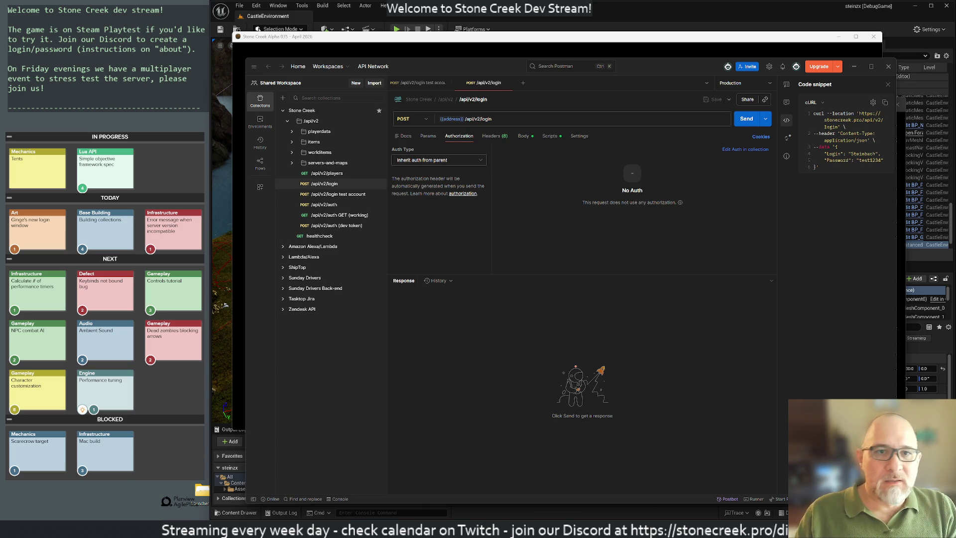
Send the POST /api/v2/login request in Postman, confirm 200 OK with an auth token, then close Postman
click(557, 123)
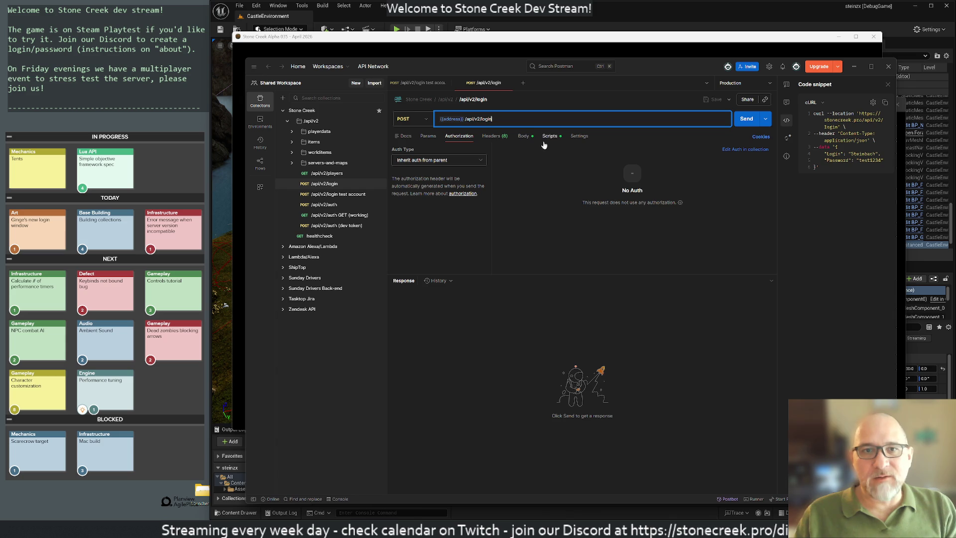
key(ctrl+Return)
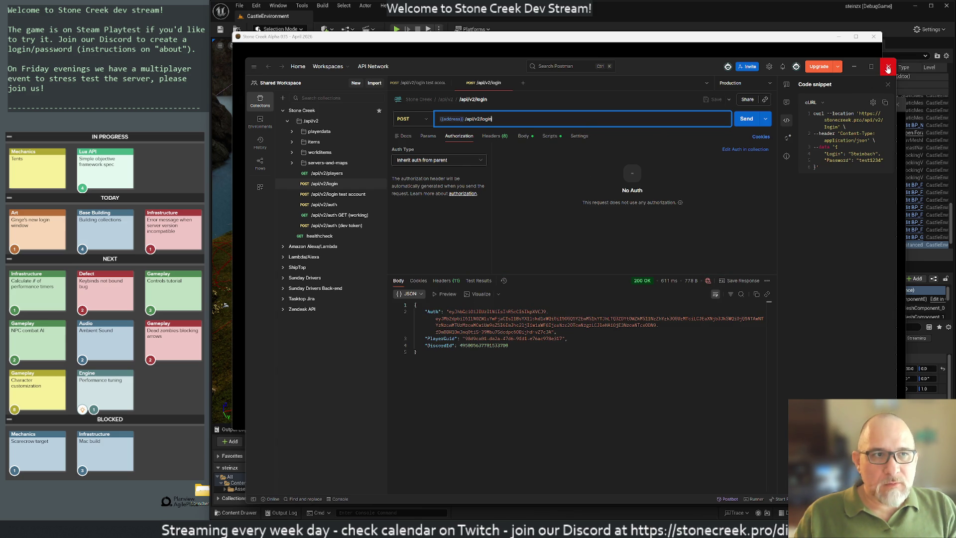
click(888, 69)
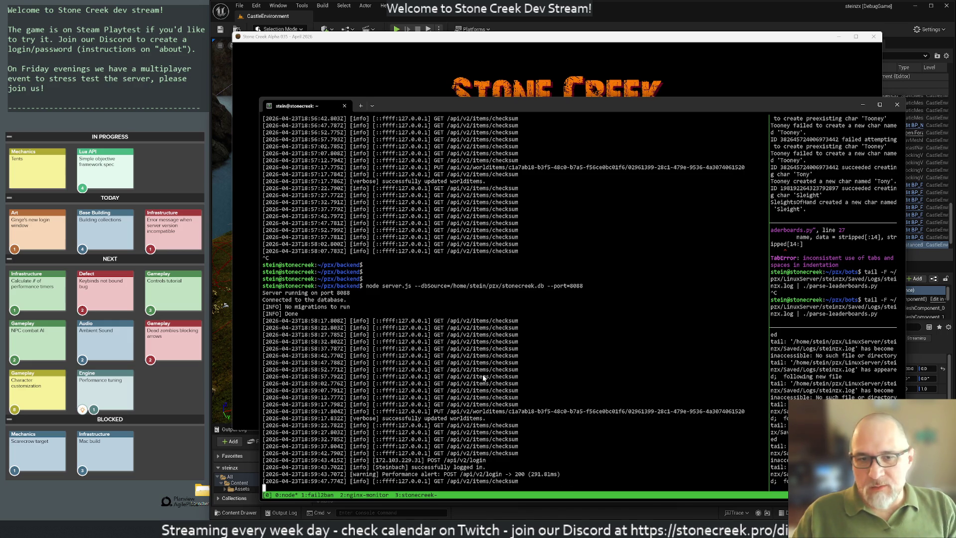
Retry the Stone Creek game login, then check the terminal's server log for a new login entry
click(475, 38)
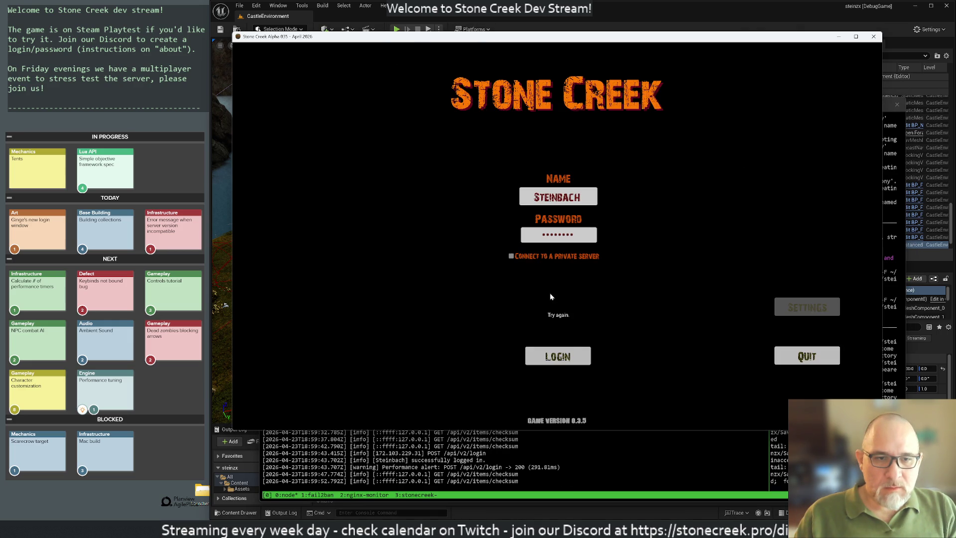
click(558, 356)
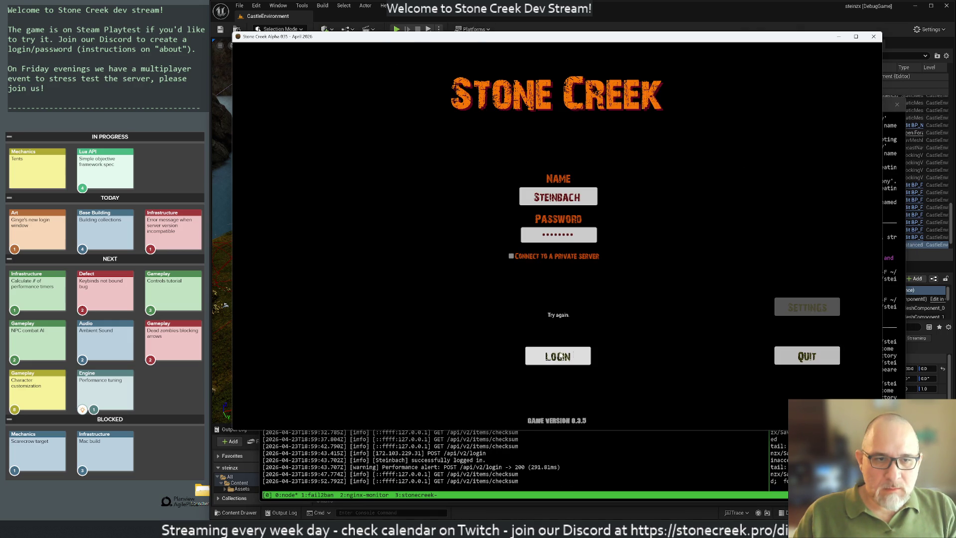
key(alt+Tab)
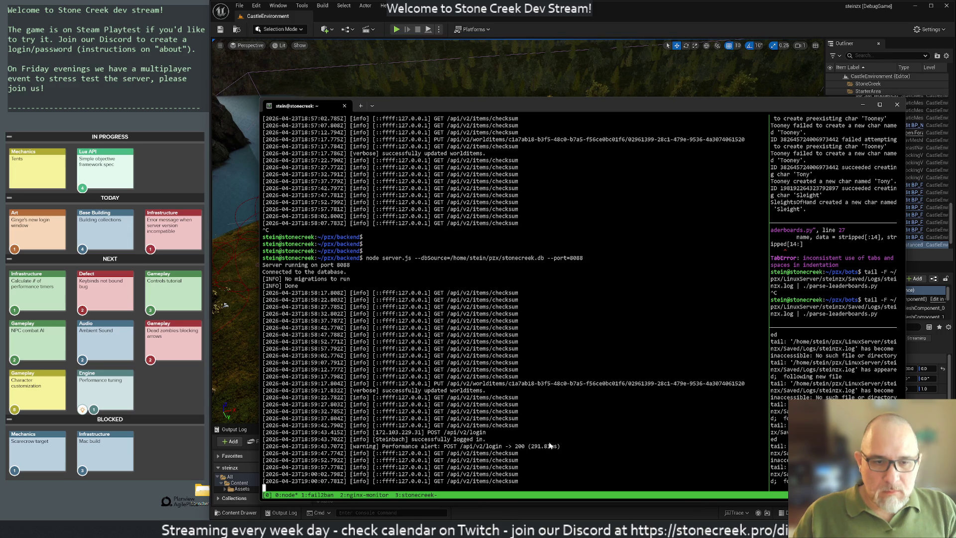
mouse_move(396, 529)
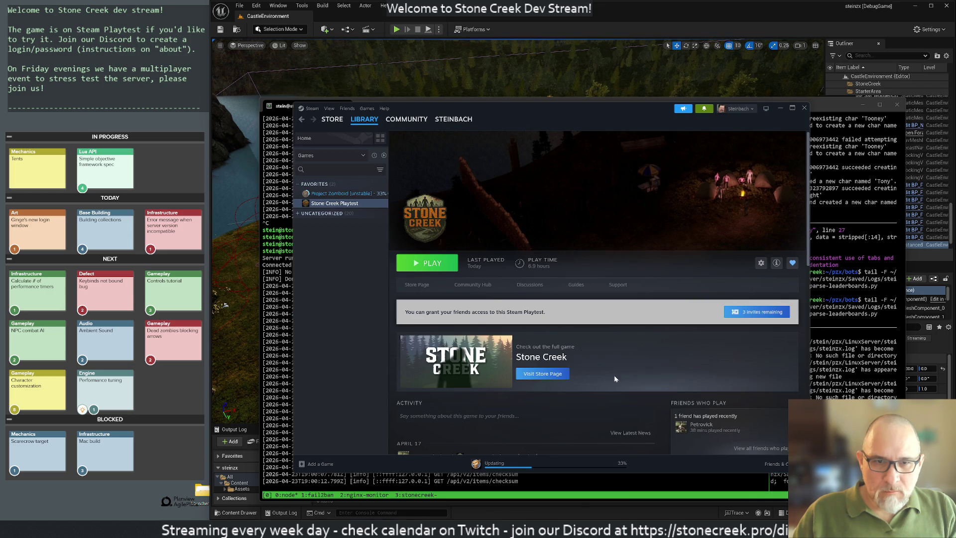
Launch Stone Creek Playtest from Steam and drag its window into position
click(423, 262)
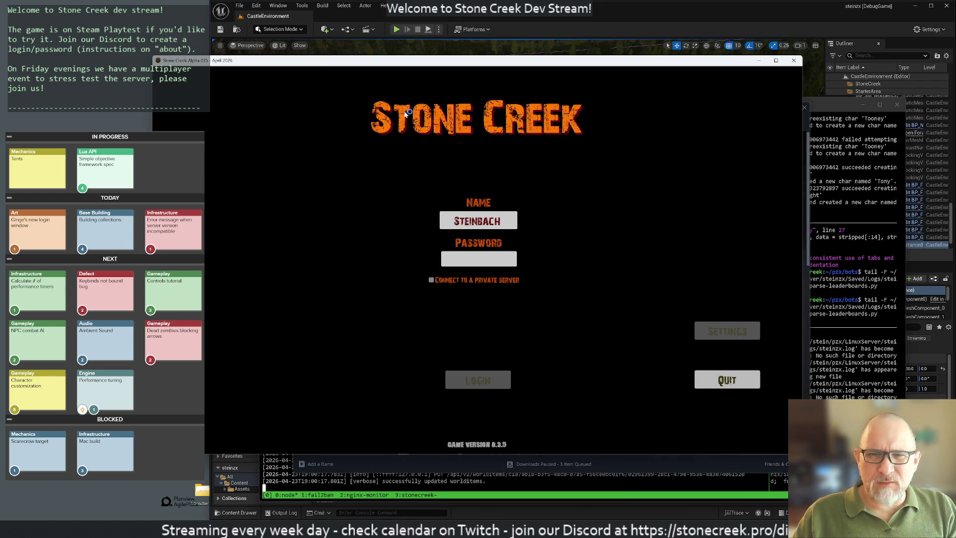
mouse_move(305, 63)
mouse_down()
mouse_move(617, 55)
mouse_move(452, 65)
mouse_up()
click(305, 238)
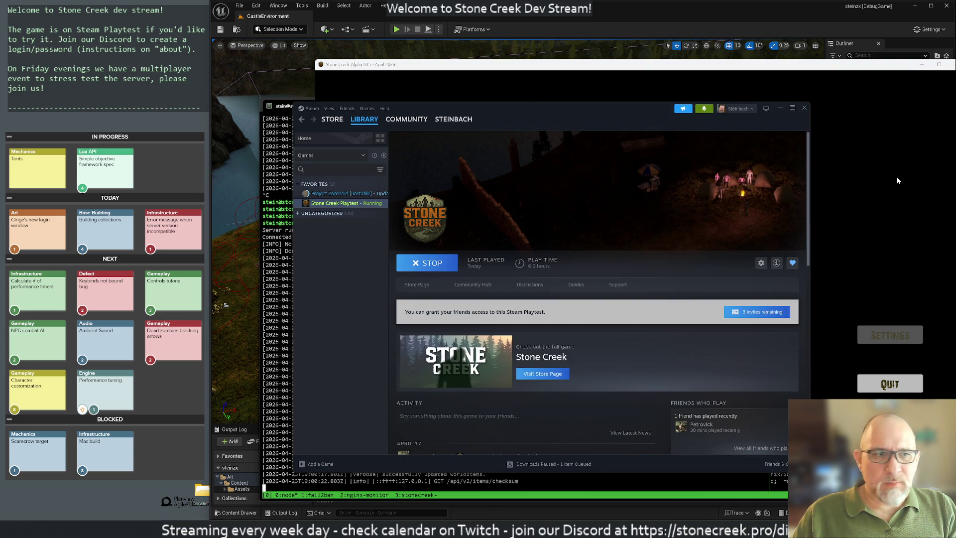
click(869, 164)
drag(696, 65, 621, 41)
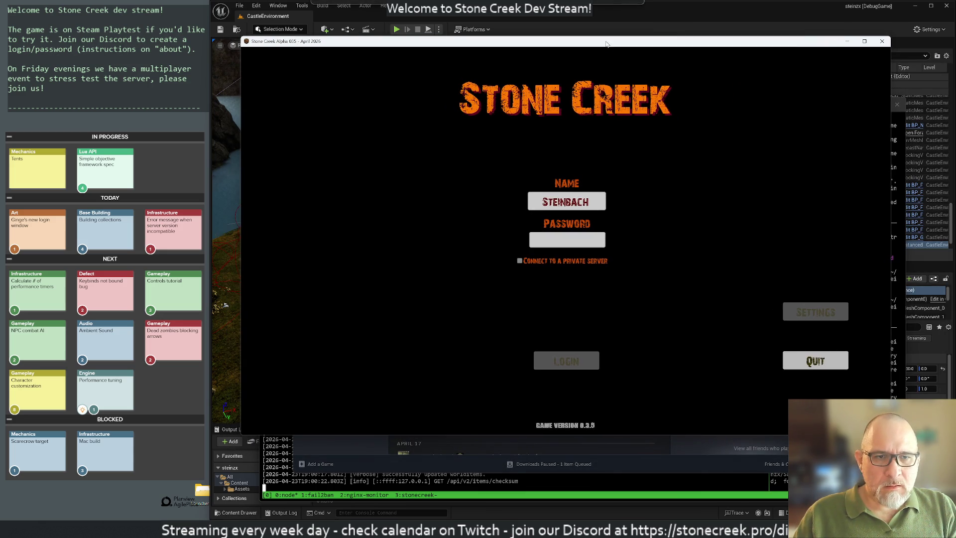
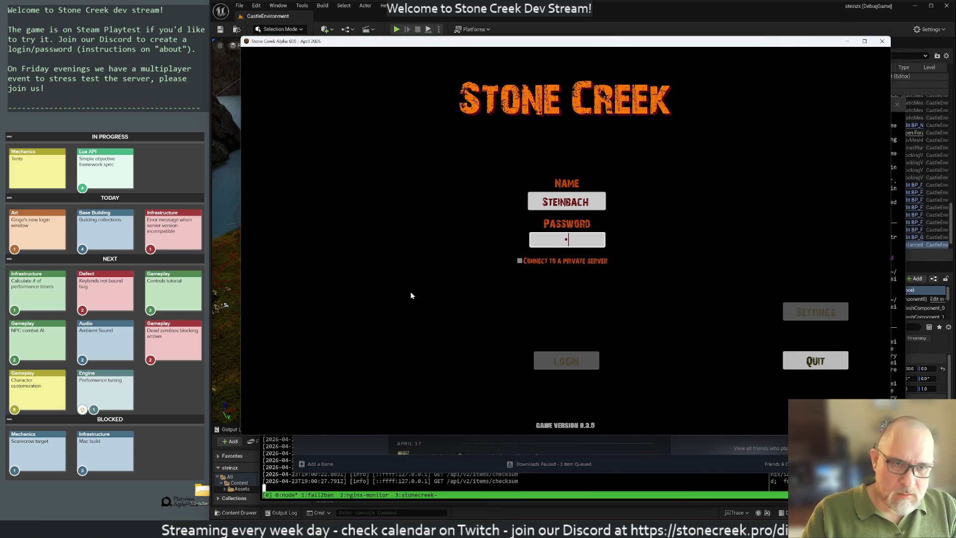
Enter the password and log in, which fails with Try again, then quit the game
key(Return)
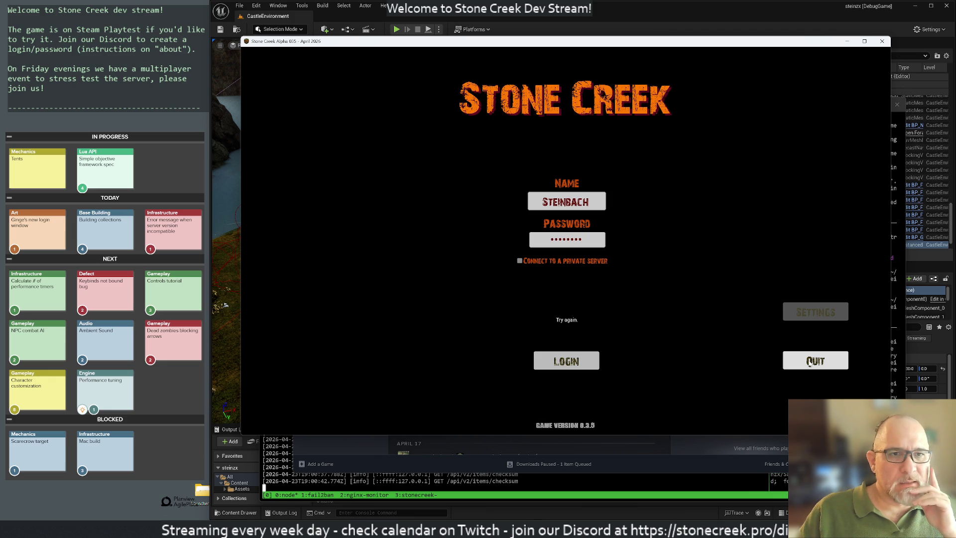
click(873, 367)
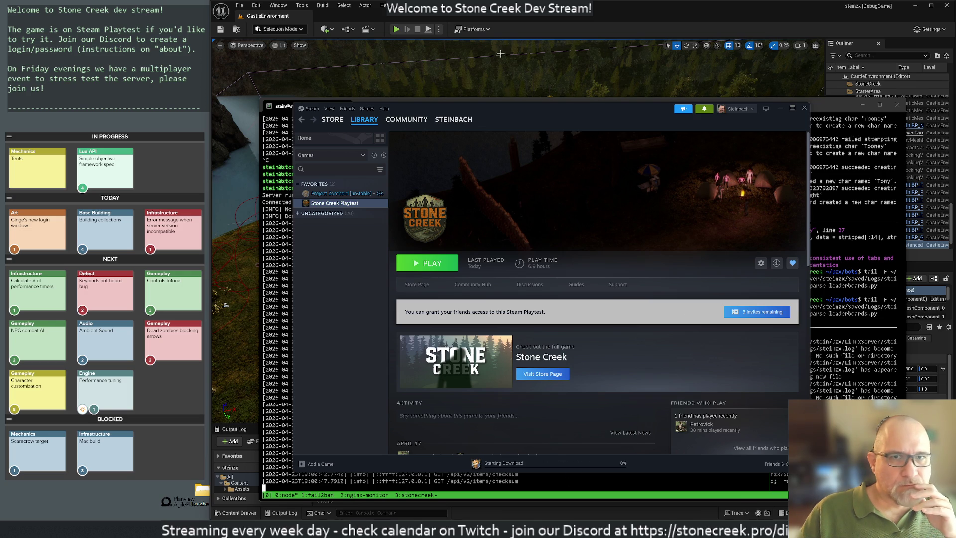
click(383, 30)
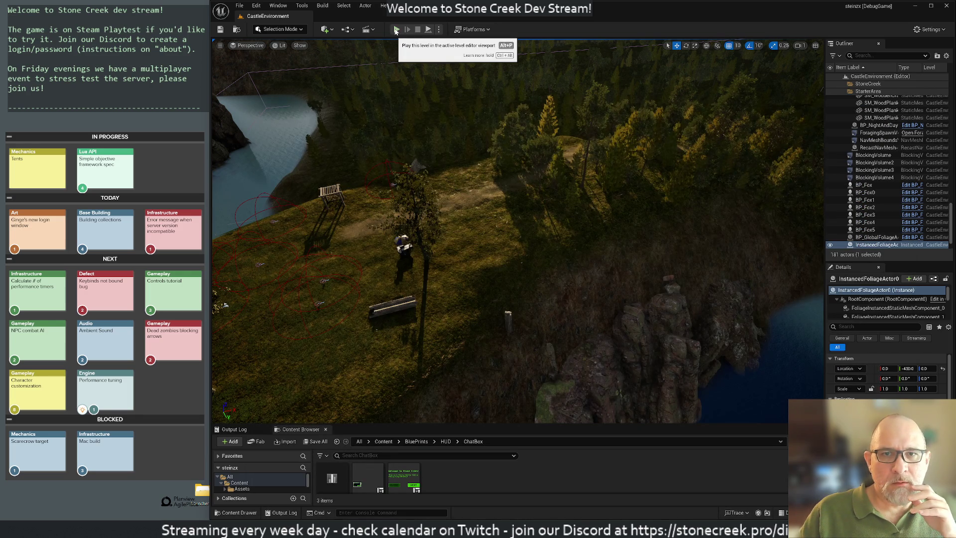
Play the level in the editor, log out, and log in again with the saved username and password
click(396, 29)
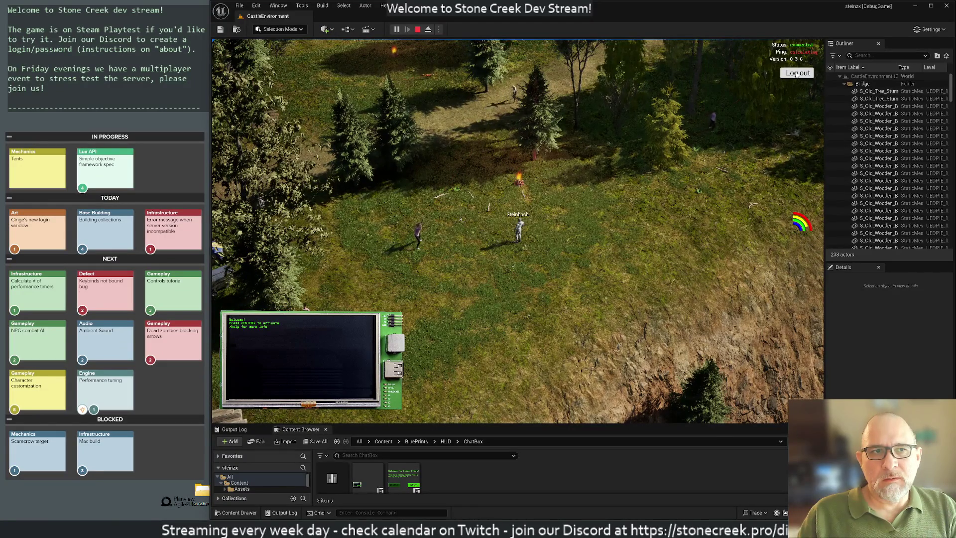
click(796, 74)
text(steinbach)
key(Tab)
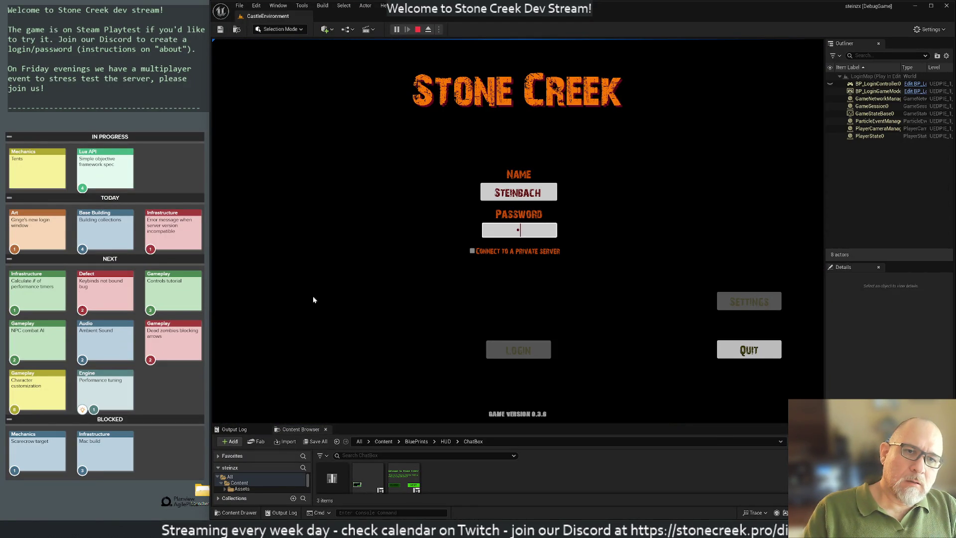
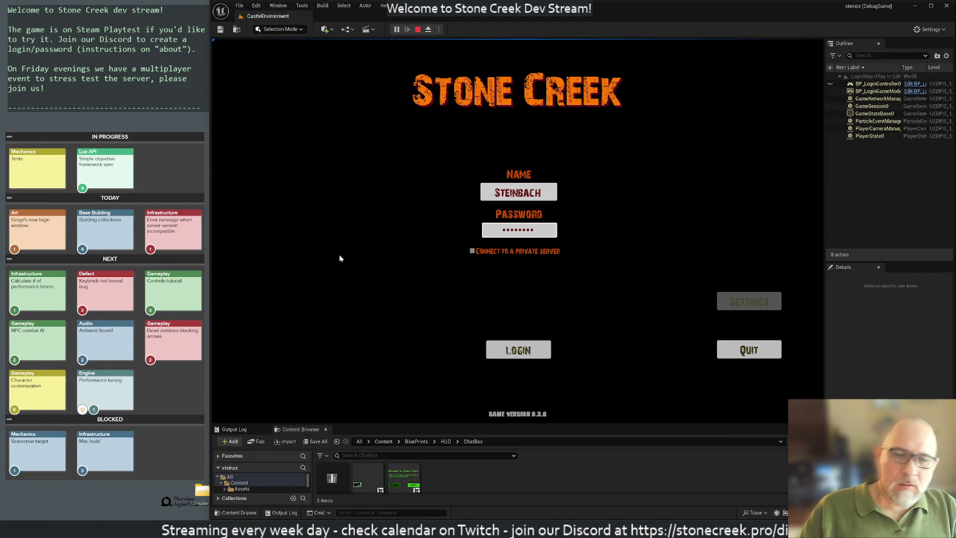
click(472, 250)
click(472, 251)
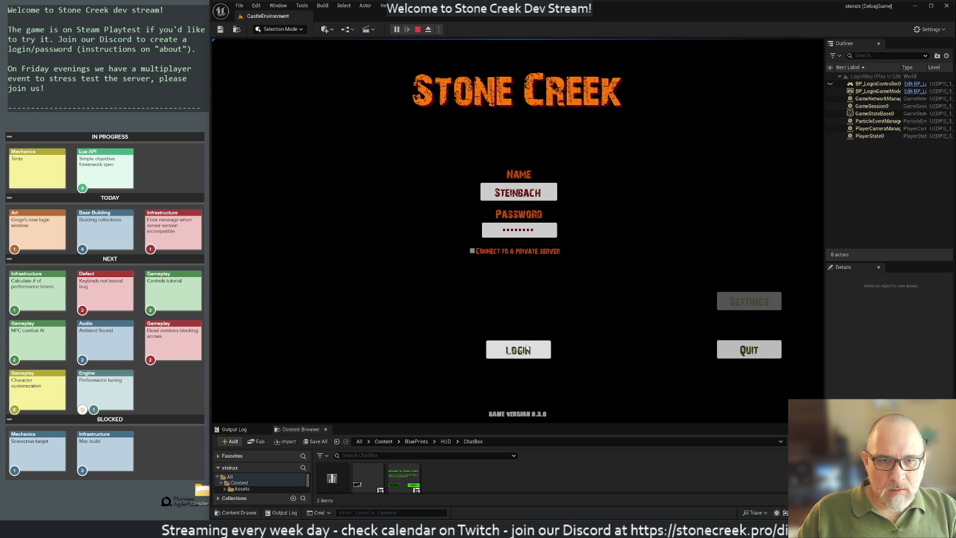
click(523, 351)
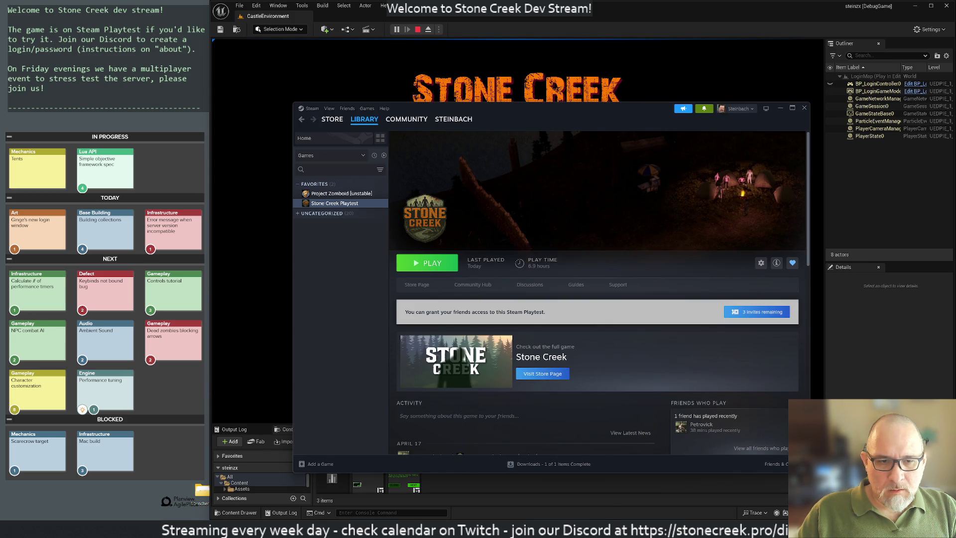
Check the server log and Steam windows, then return to the LuaVM.cpp code in Rider
click(613, 528)
key(alt+Tab)
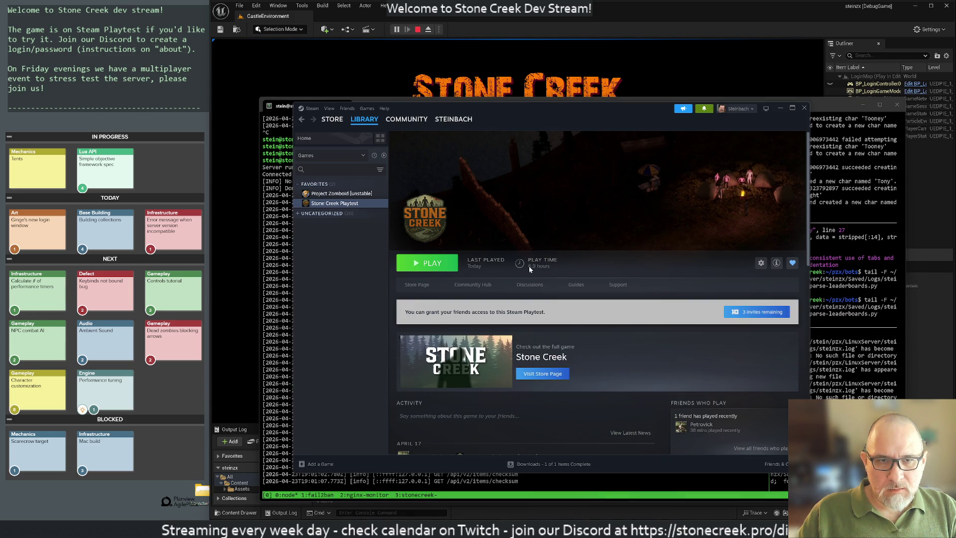
click(549, 511)
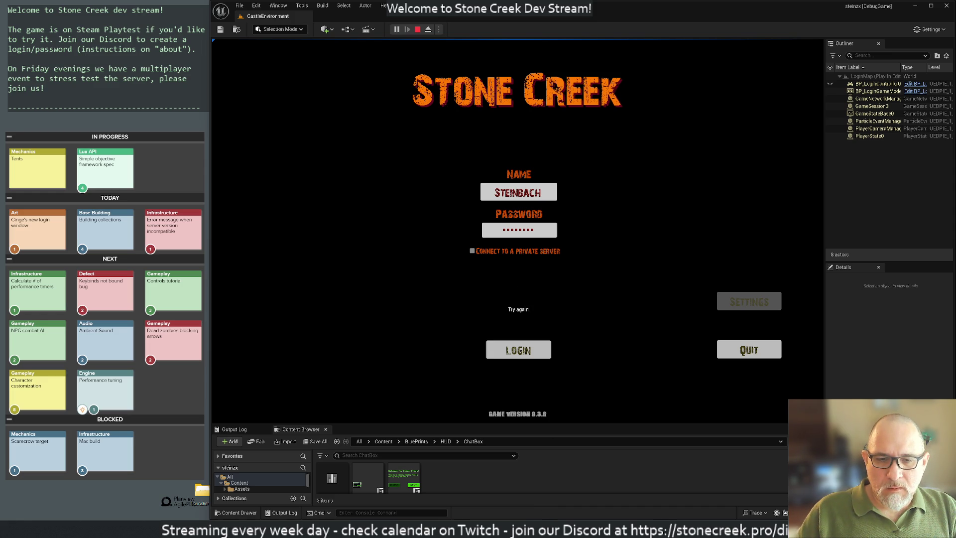
key(alt+Tab)
click(514, 297)
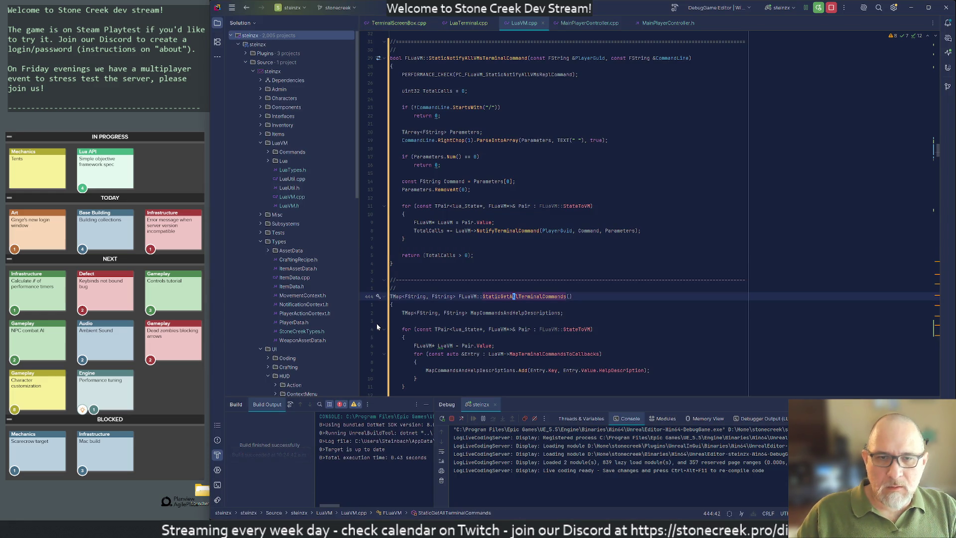
Open LoginWidget.cpp via Search Everywhere and break on line 106 in OnButtonLoginClicked
key(shift)
key(shift)
text(login)
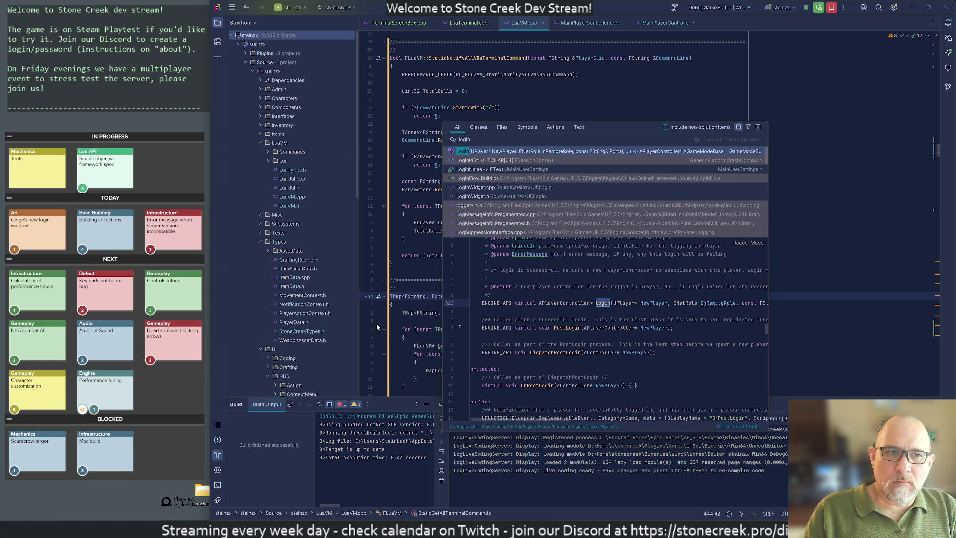
text(widget)
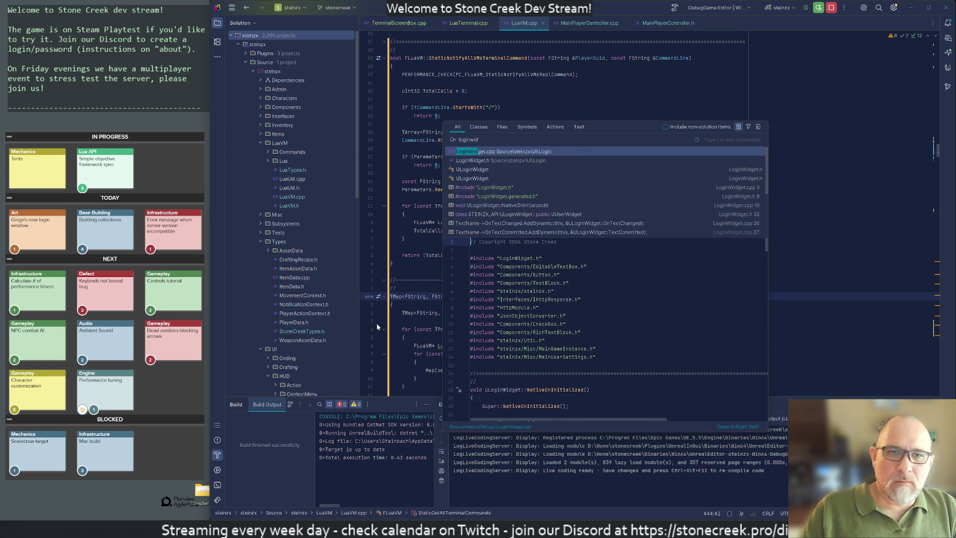
key(Return)
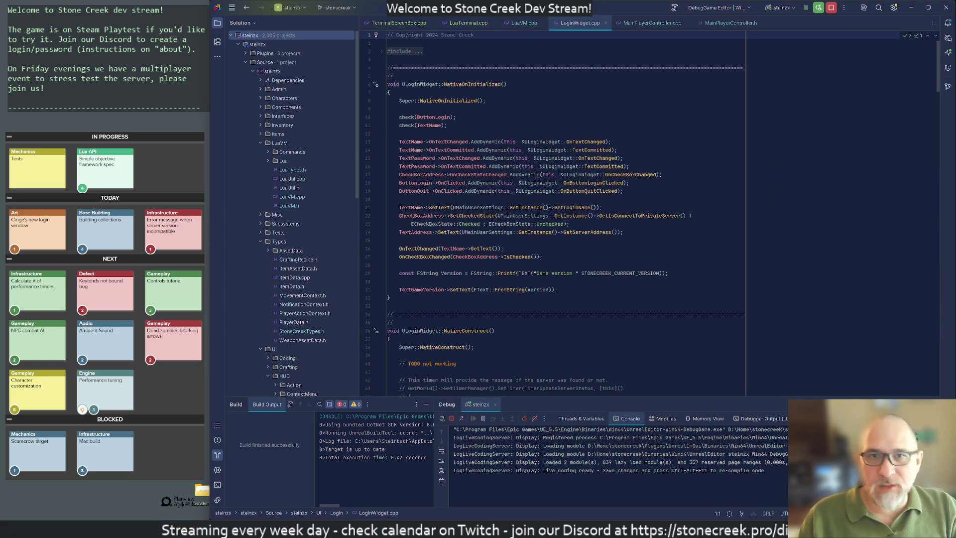
scroll(563, 214, down, 6)
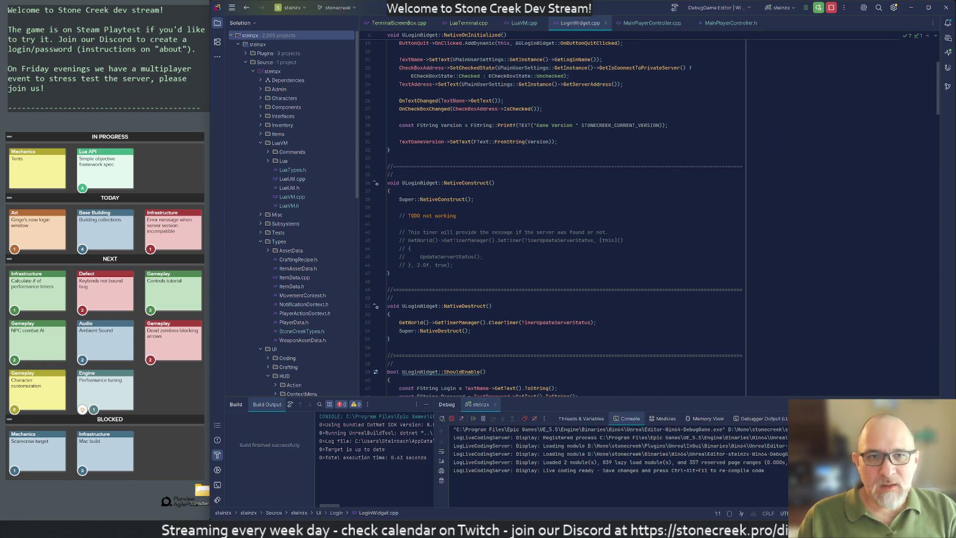
scroll(563, 214, down, 20)
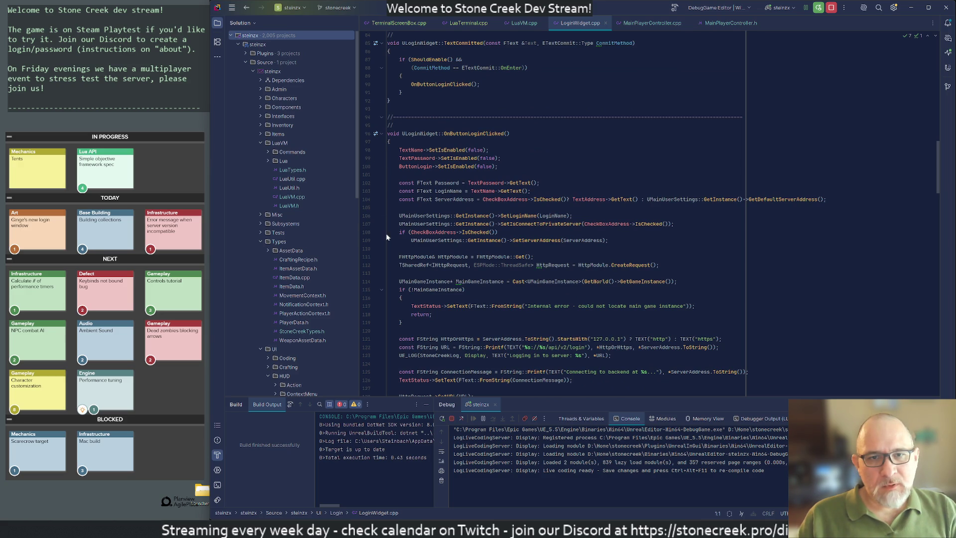
click(368, 216)
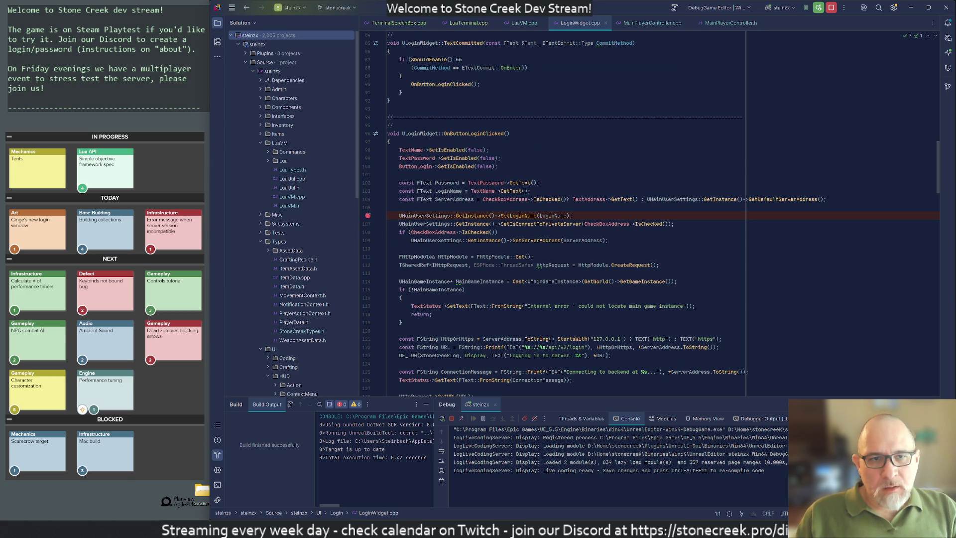
key(alt+Tab)
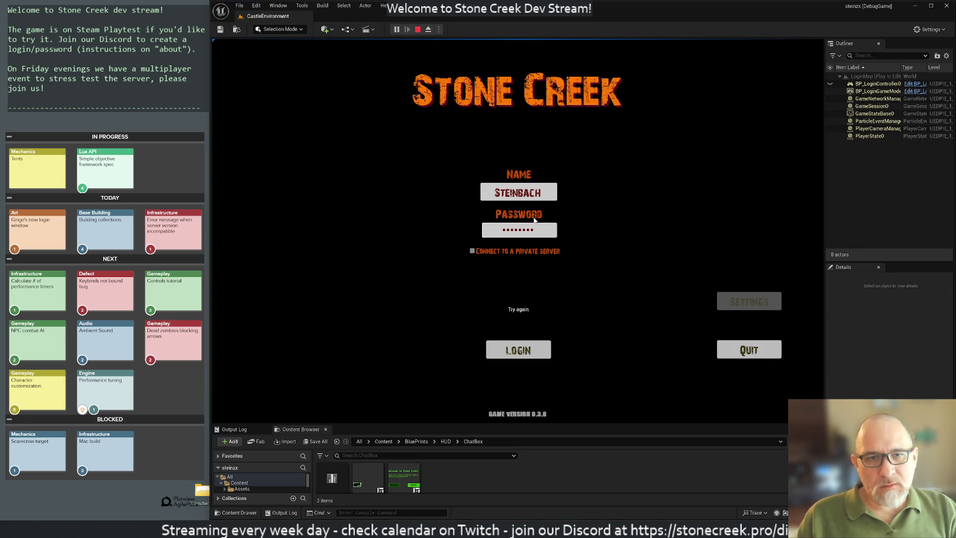
Log in again to hit the breakpoint, and step over the HTTP request creation and login URL building
click(548, 351)
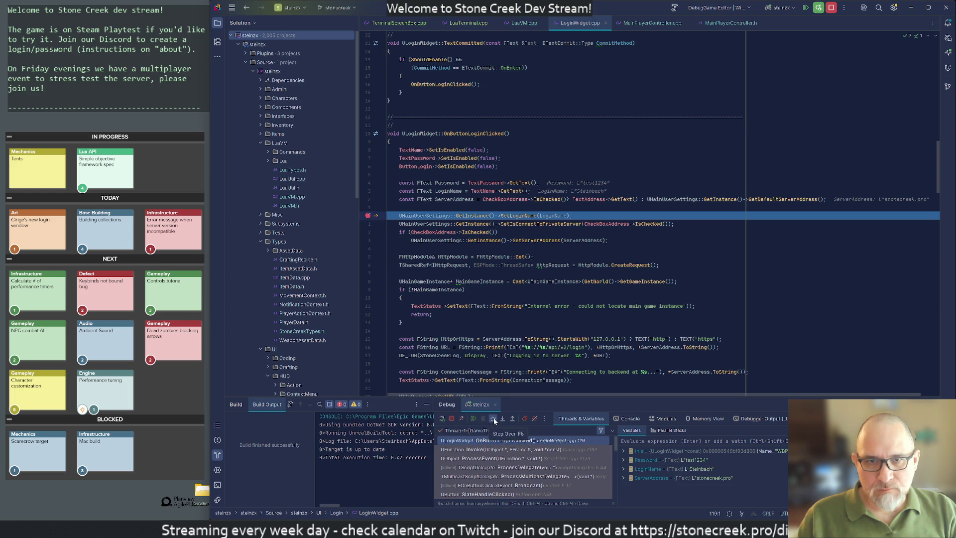
click(494, 420)
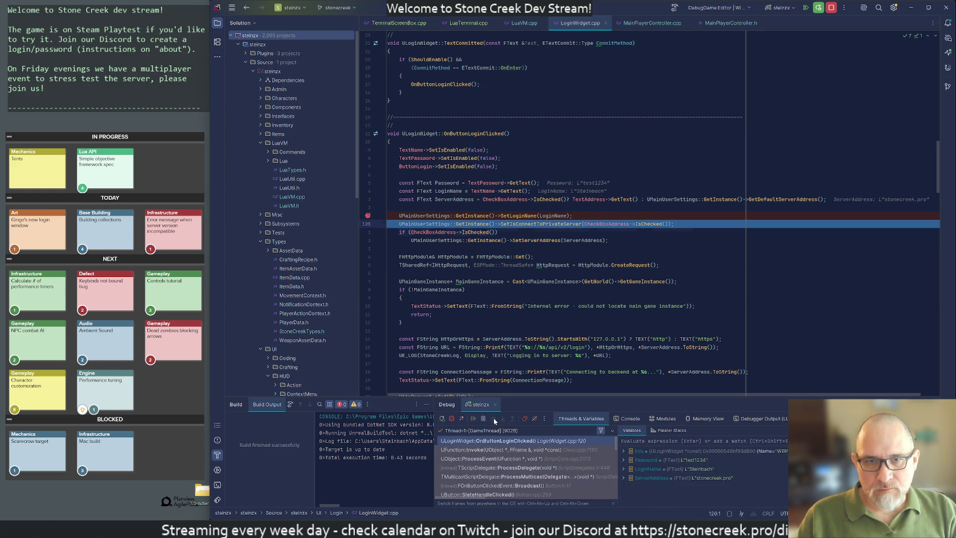
click(494, 418)
click(494, 417)
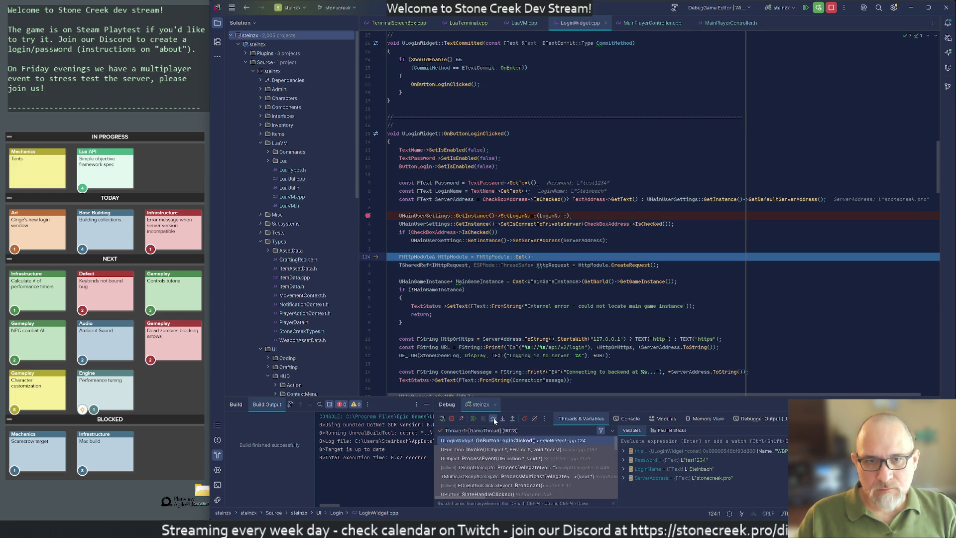
click(494, 417)
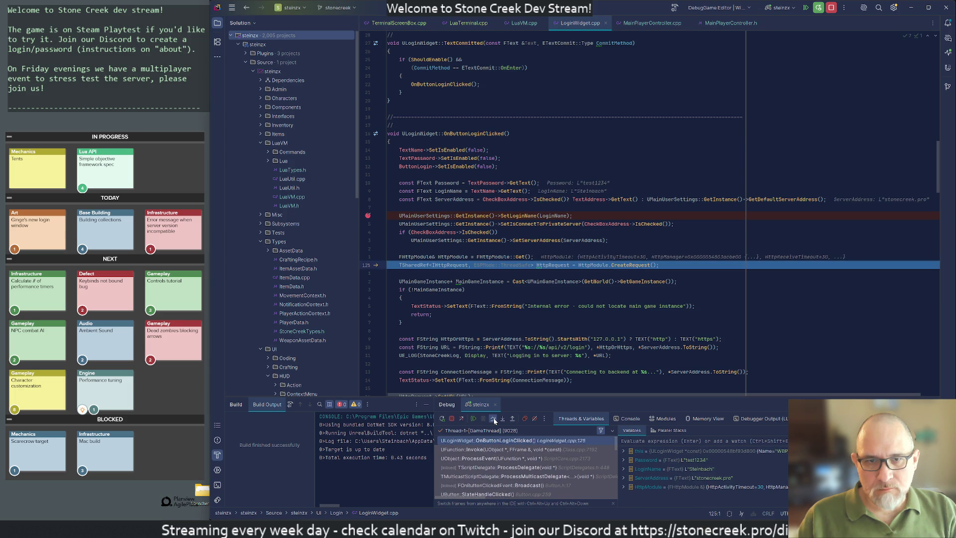
click(494, 417)
click(494, 420)
click(494, 420)
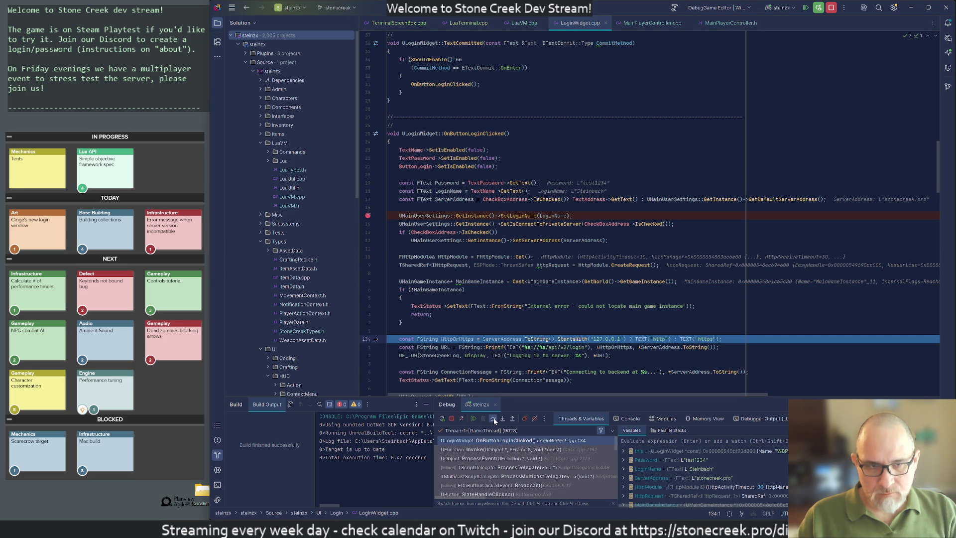
click(494, 420)
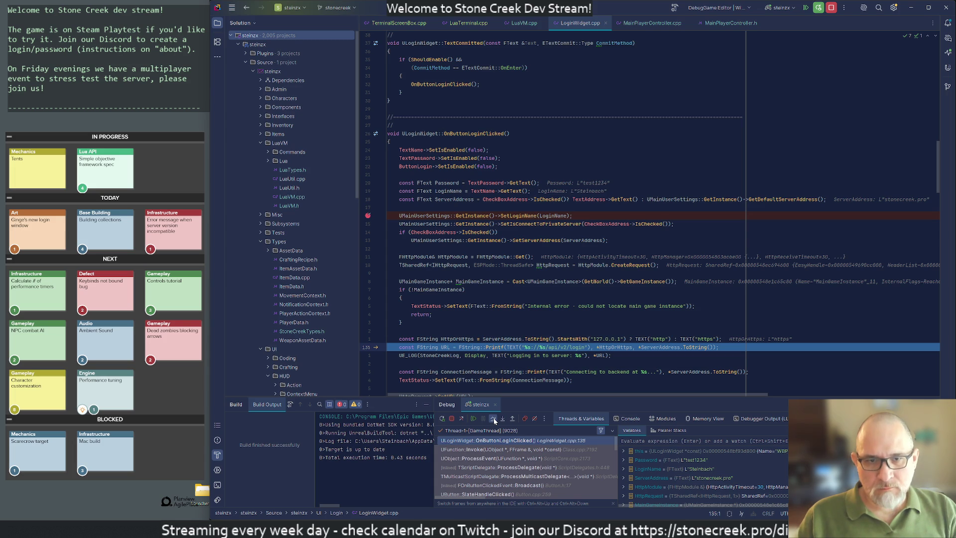
click(494, 420)
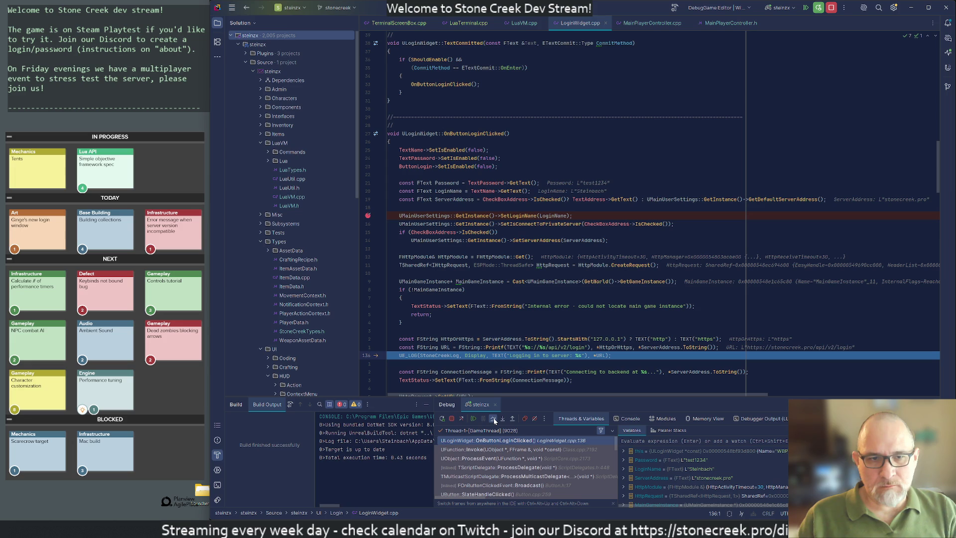
Step over setting the request URL, verb, header, and JSON login body
click(494, 418)
click(494, 417)
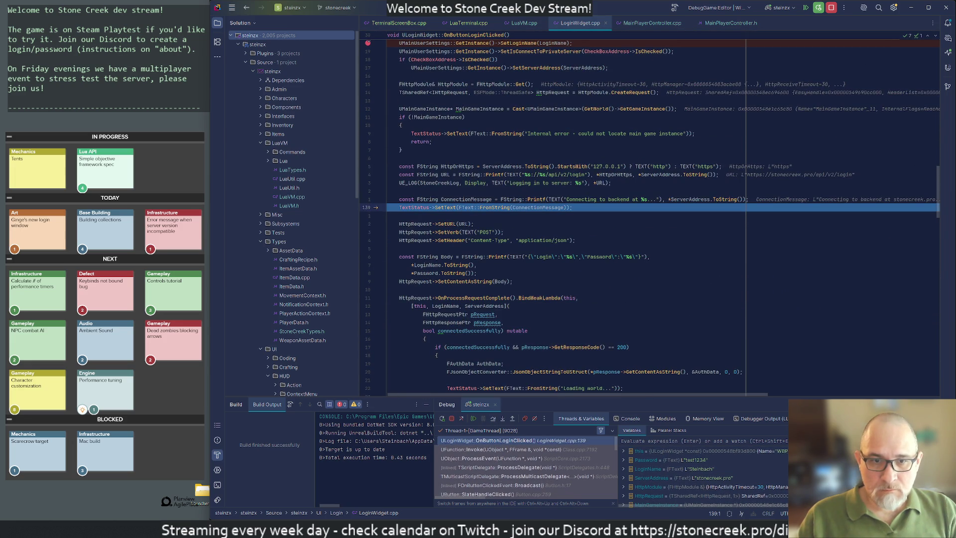
click(492, 417)
click(493, 417)
click(492, 417)
click(492, 417)
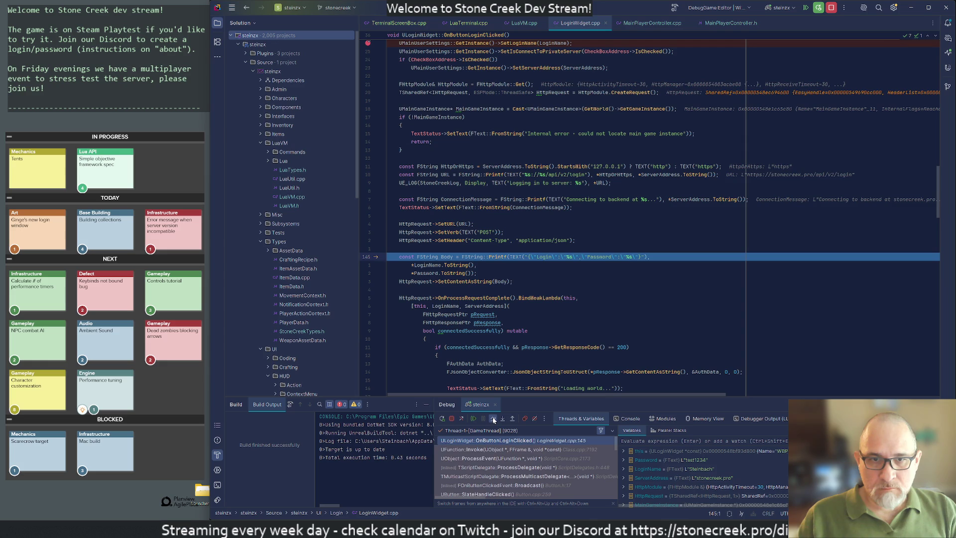
click(492, 417)
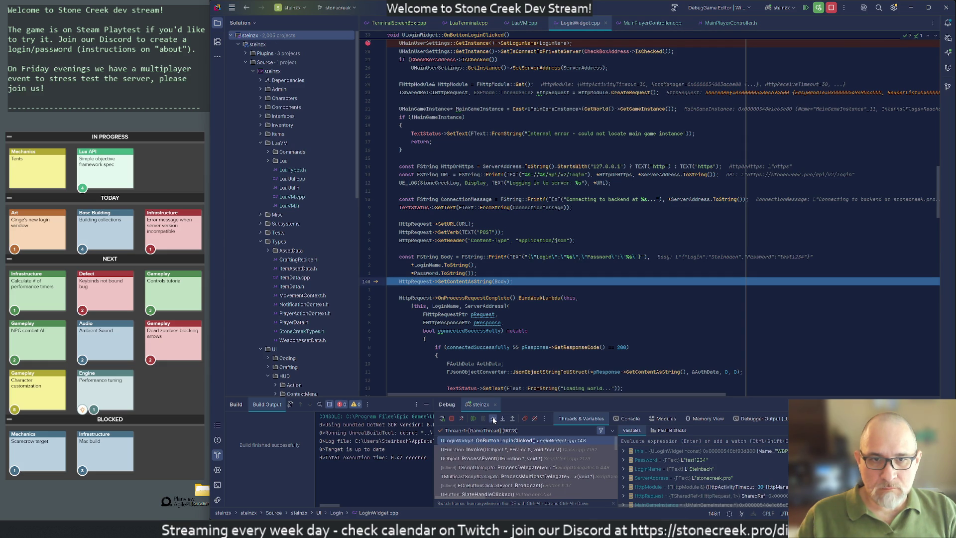
click(492, 416)
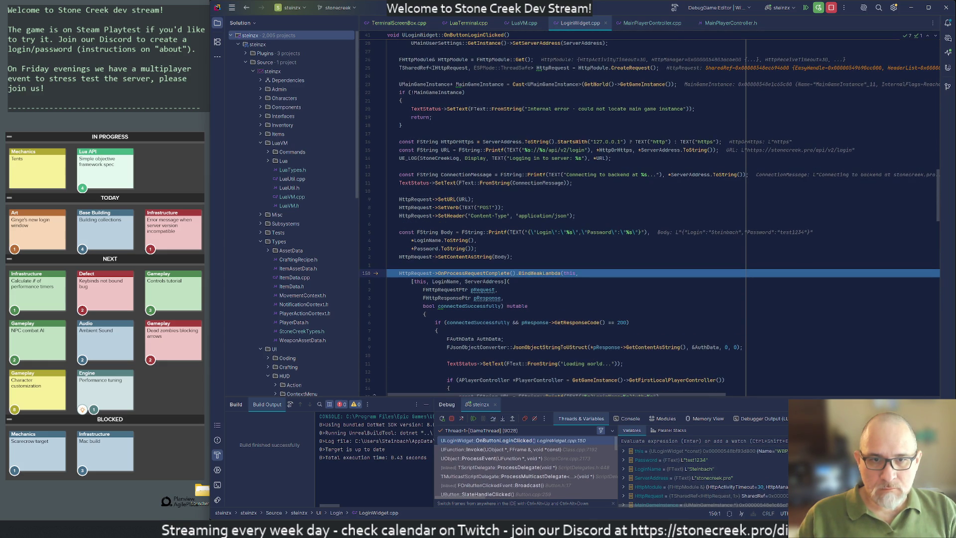
Break on the if (connectedSuccessfully...) line in the response callback and inspect it as false
click(368, 324)
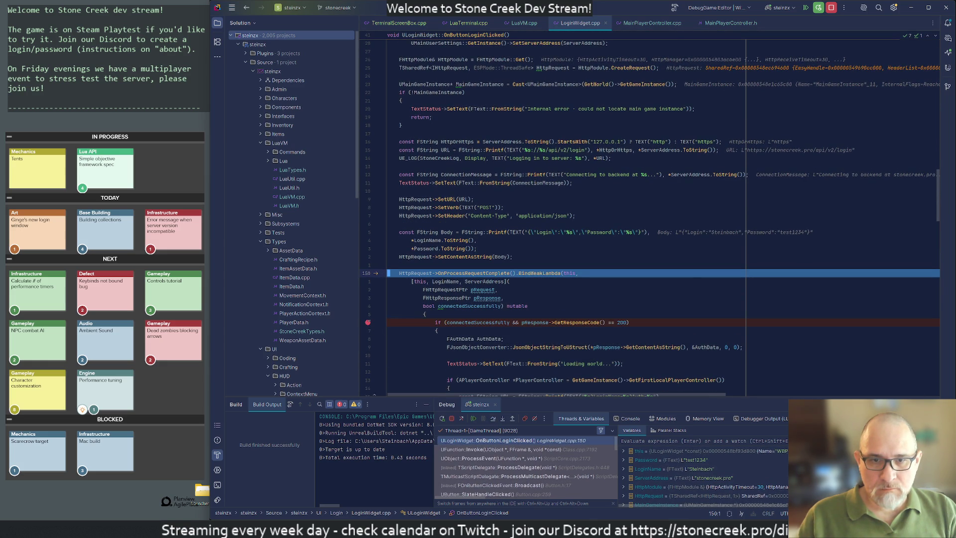
click(473, 419)
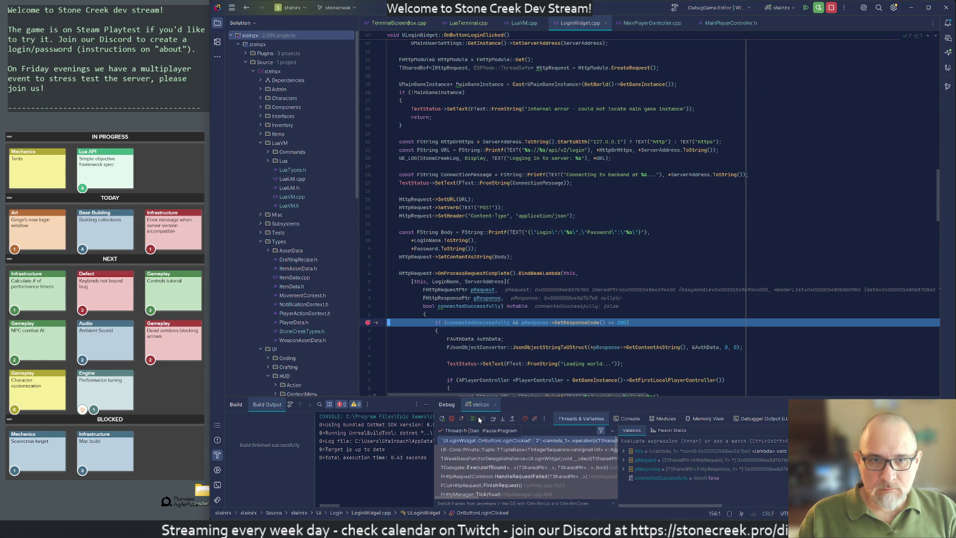
mouse_move(483, 322)
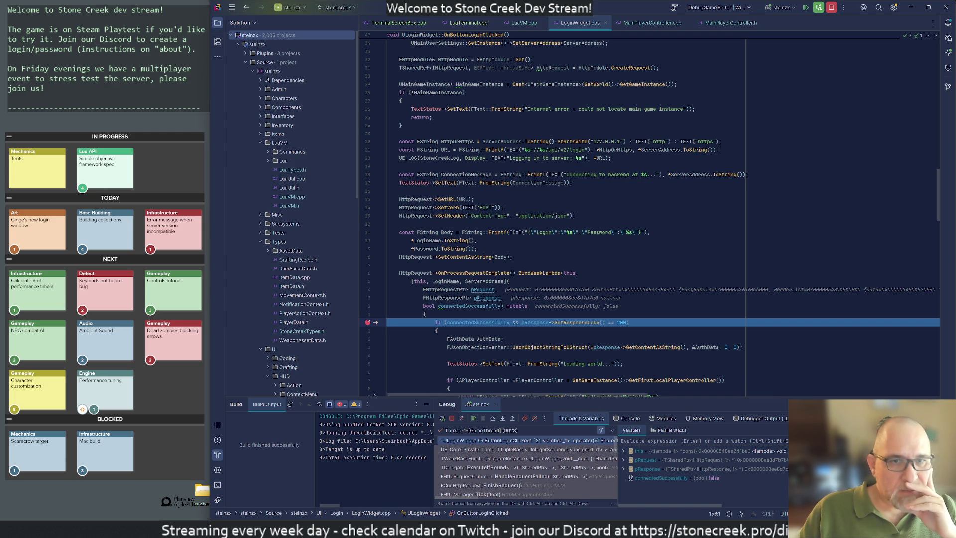
mouse_move(553, 183)
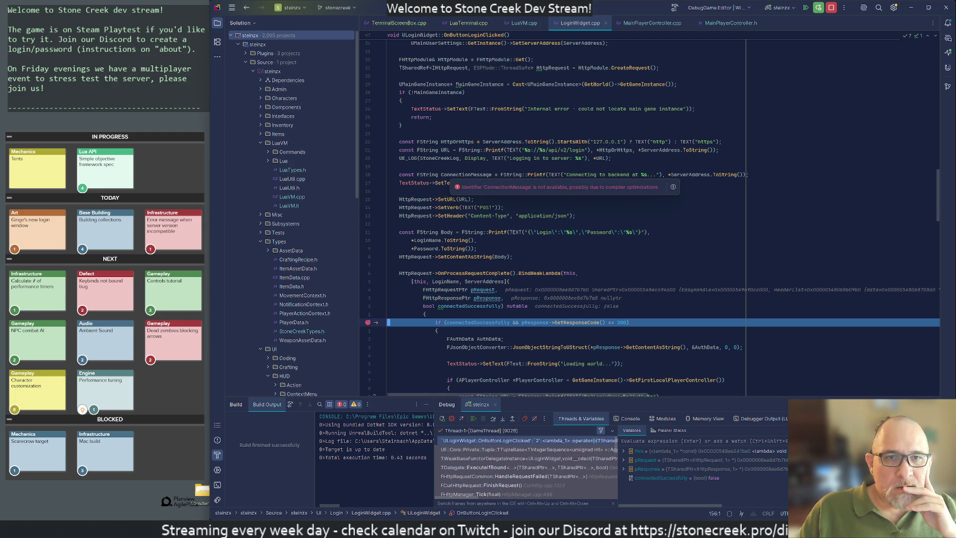
mouse_move(445, 151)
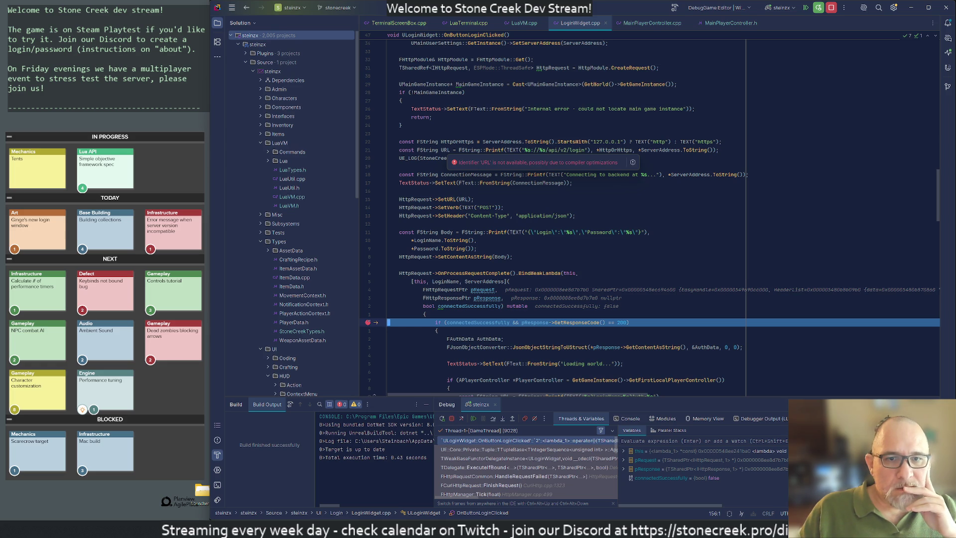
scroll(377, 273, down, 5)
scroll(651, 218, down, 4)
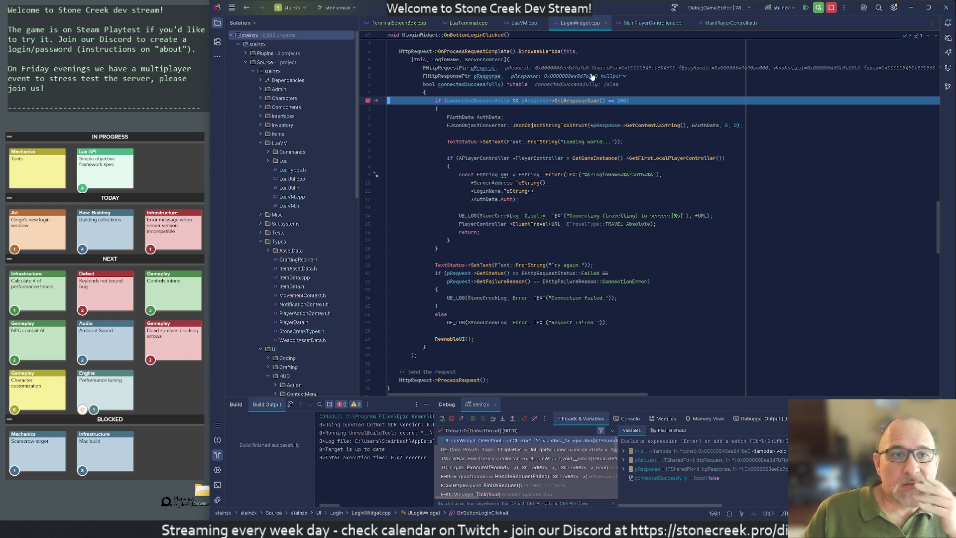
mouse_move(581, 101)
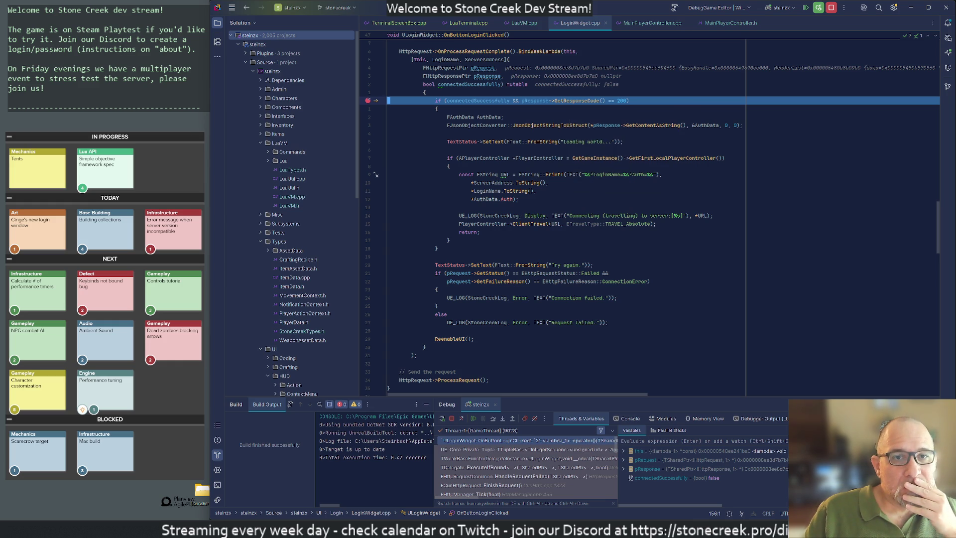
mouse_move(477, 101)
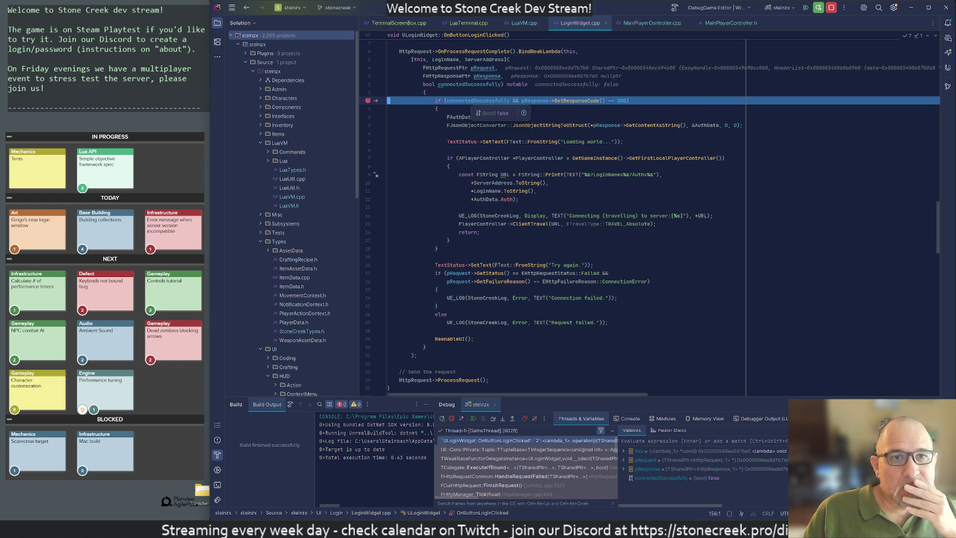
scroll(647, 214, up, 5)
scroll(650, 217, up, 1)
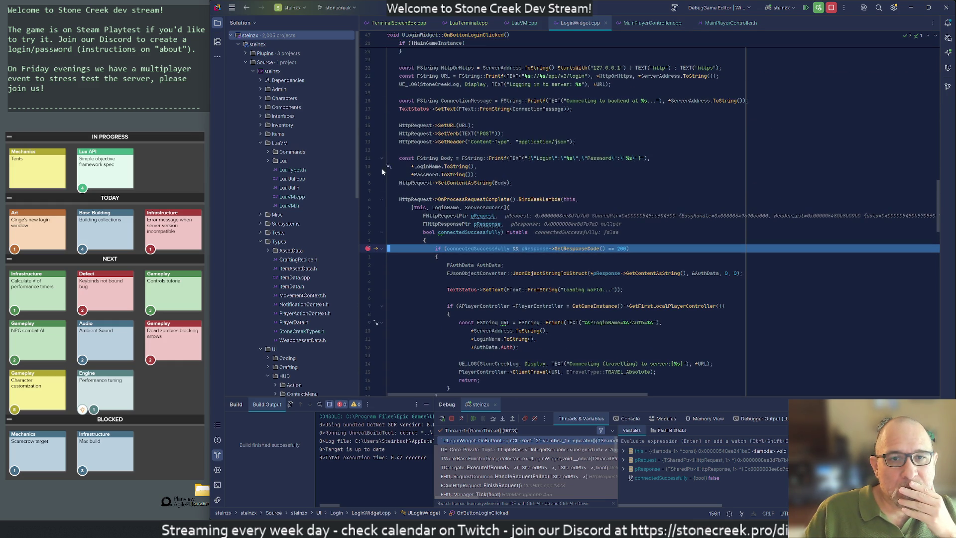
click(368, 200)
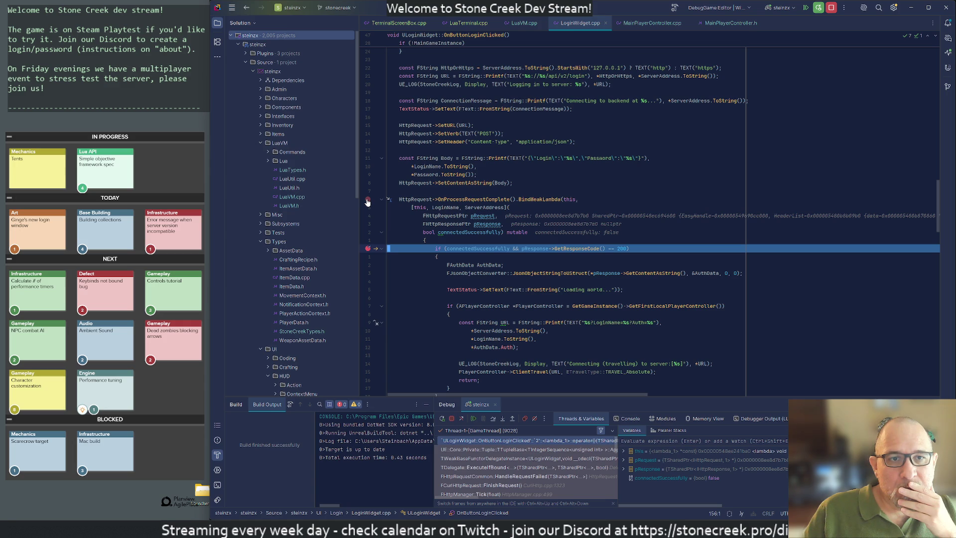
Resume the game and read the expired-certificate libcurl/TLS errors in Unreal's Output Log
click(473, 418)
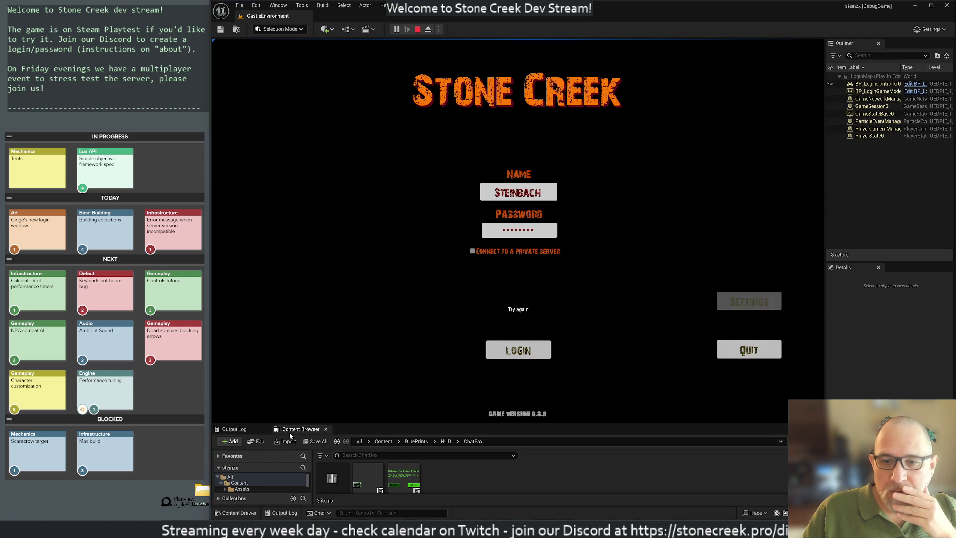
click(247, 431)
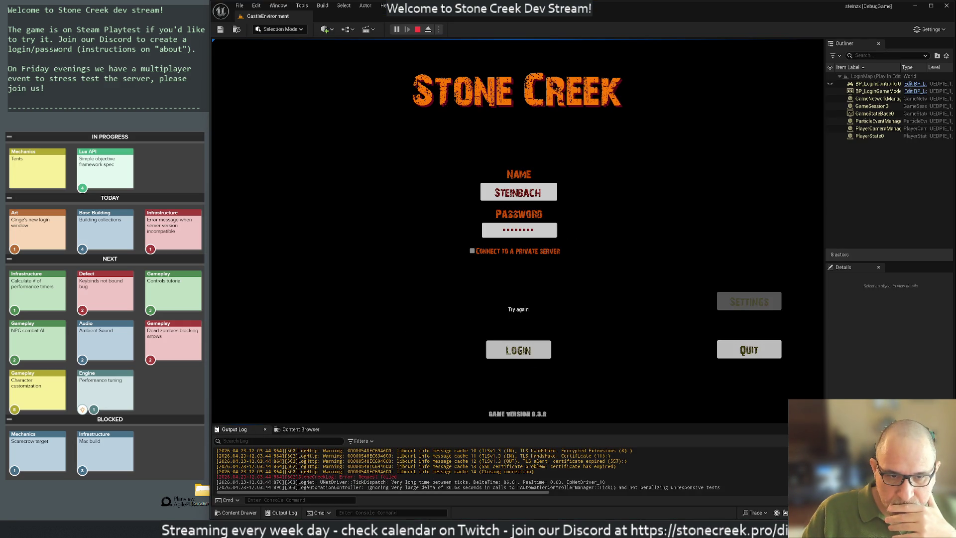
scroll(498, 468, up, 5)
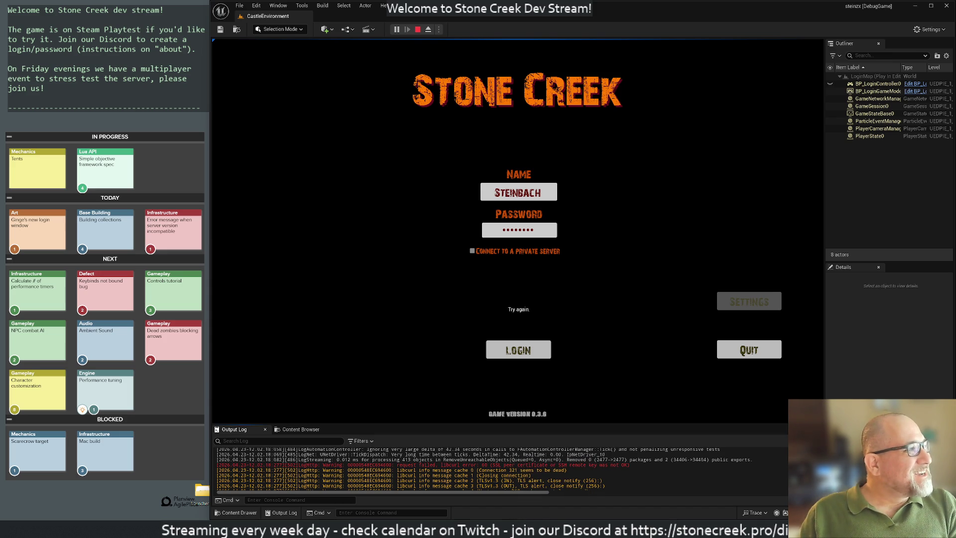
key(super+1)
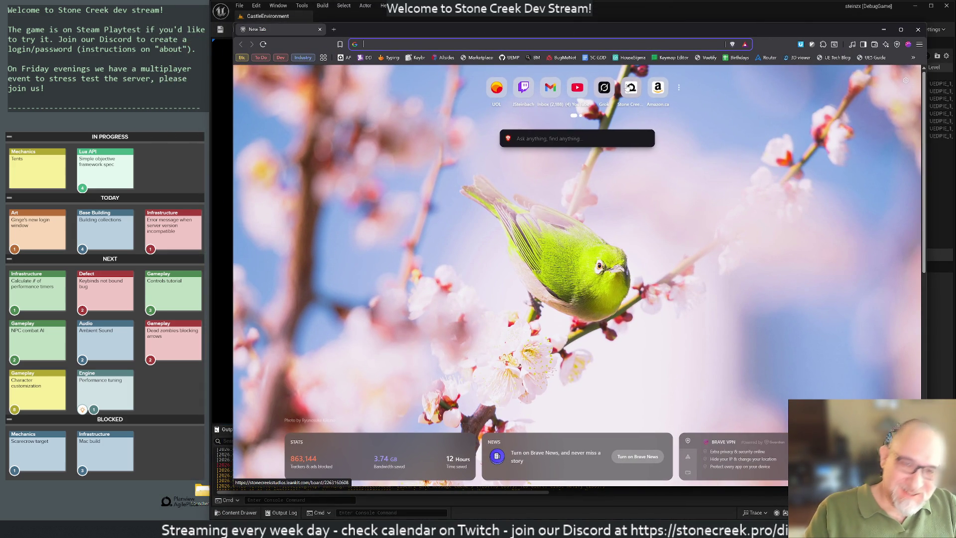
Load stonecreek.pro, showing the NET::ERR_CERT_DATE_INVALID warning, and bookmark the page
text(s)
key(Return)
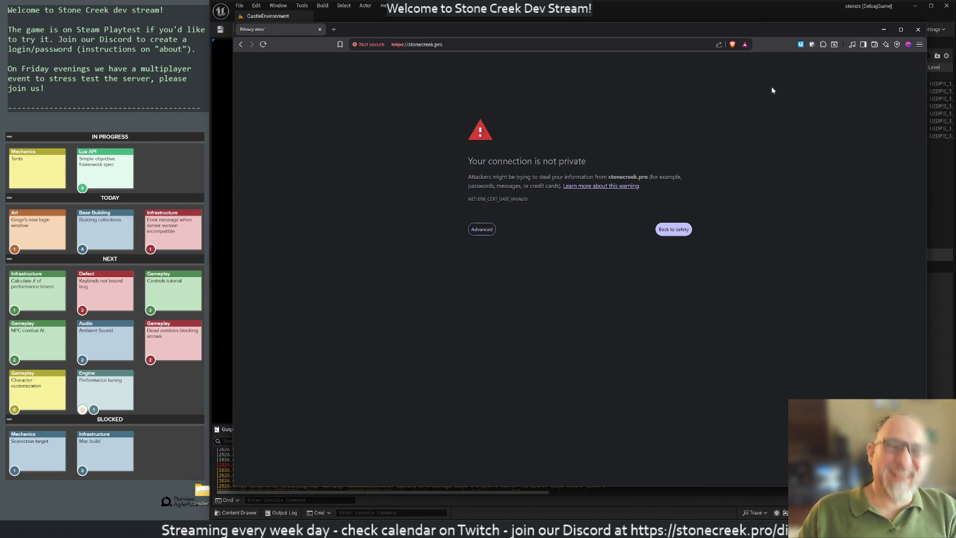
click(341, 44)
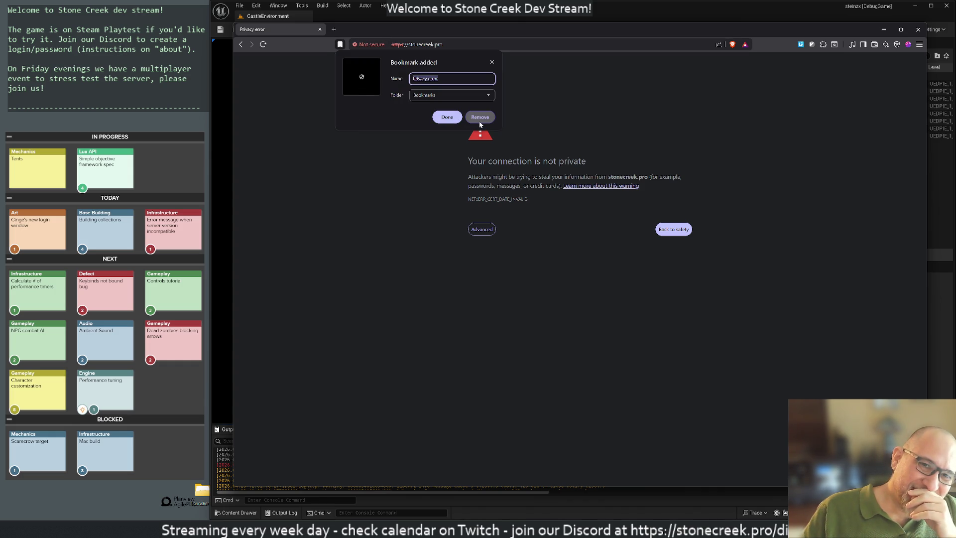
click(447, 117)
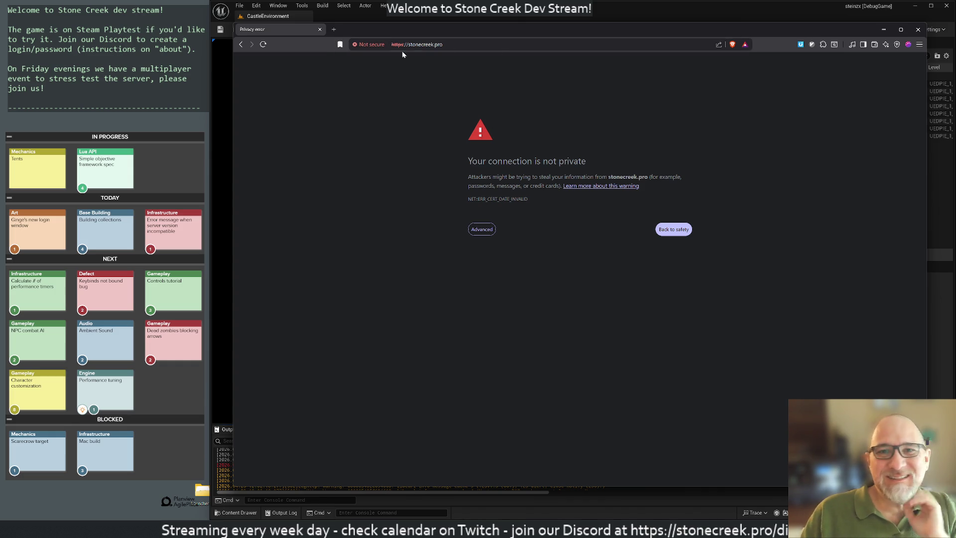
Inspect the stonecreek.pro certificate details from the site's security information
click(370, 45)
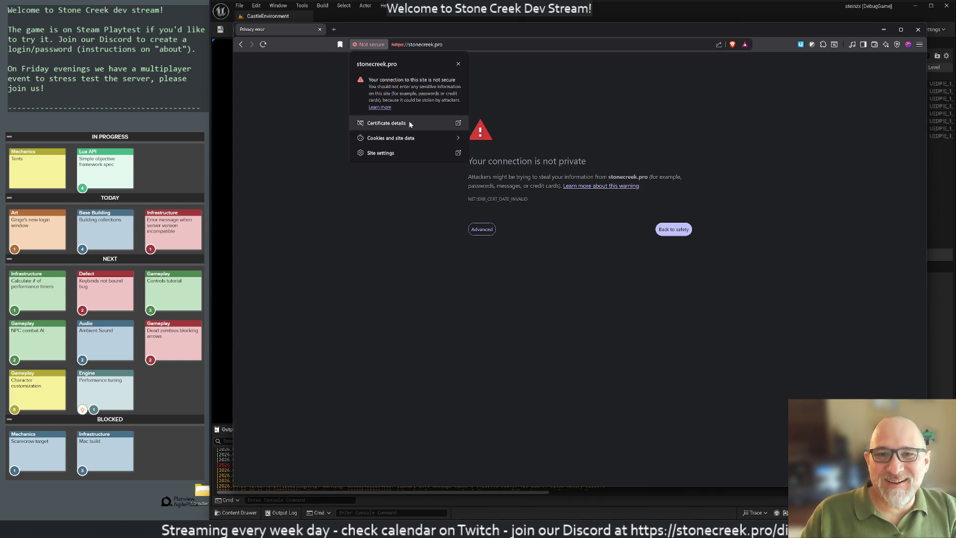
click(426, 123)
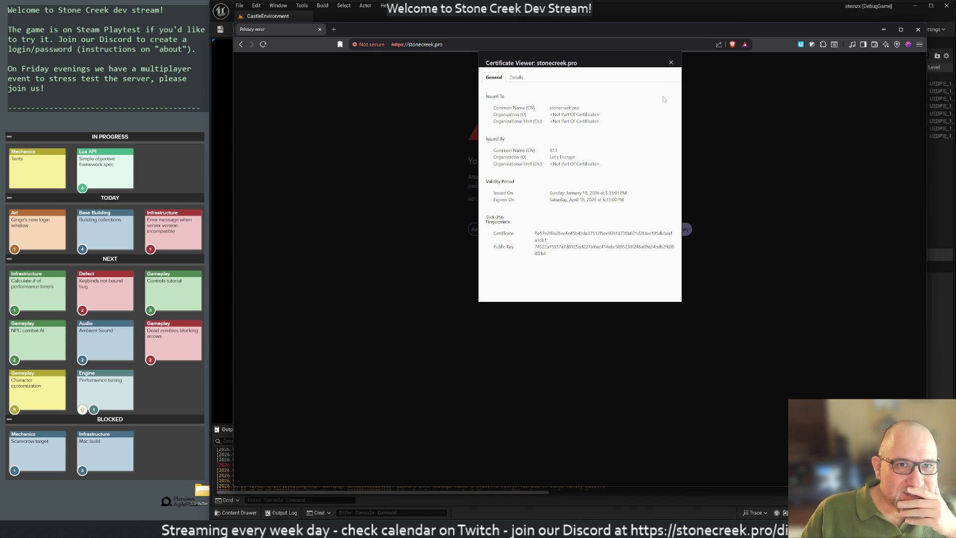
click(671, 63)
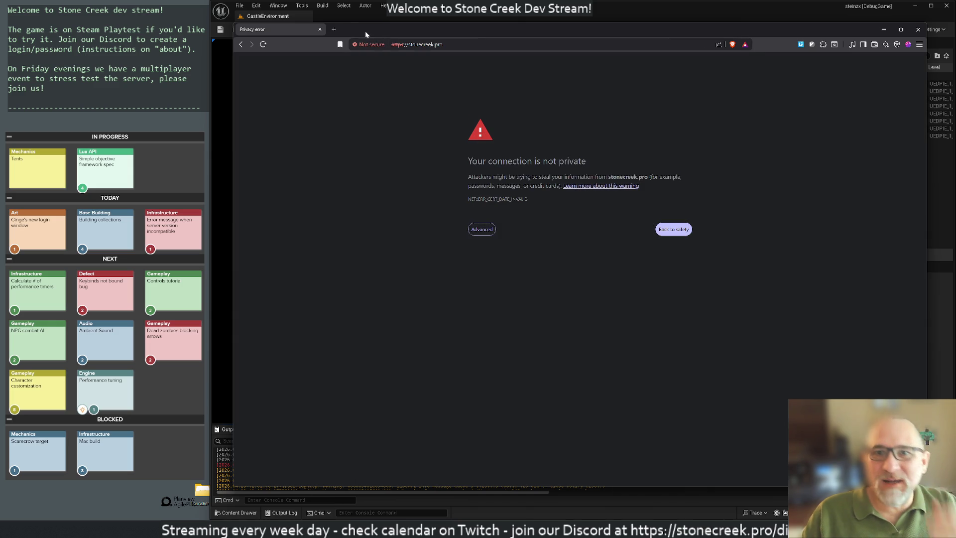
click(333, 29)
Load porkbun.com and go to the account sign-in page
text(porkbun.com)
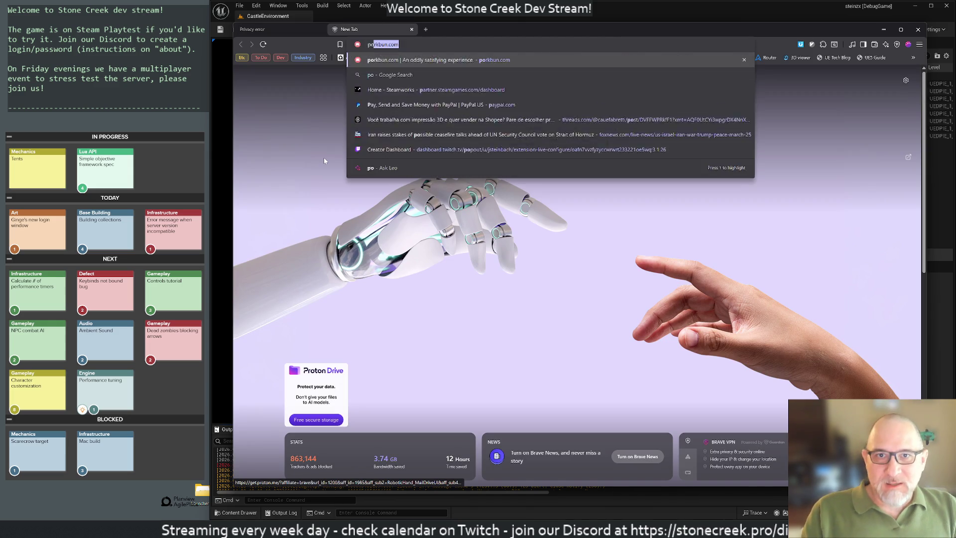
key(Return)
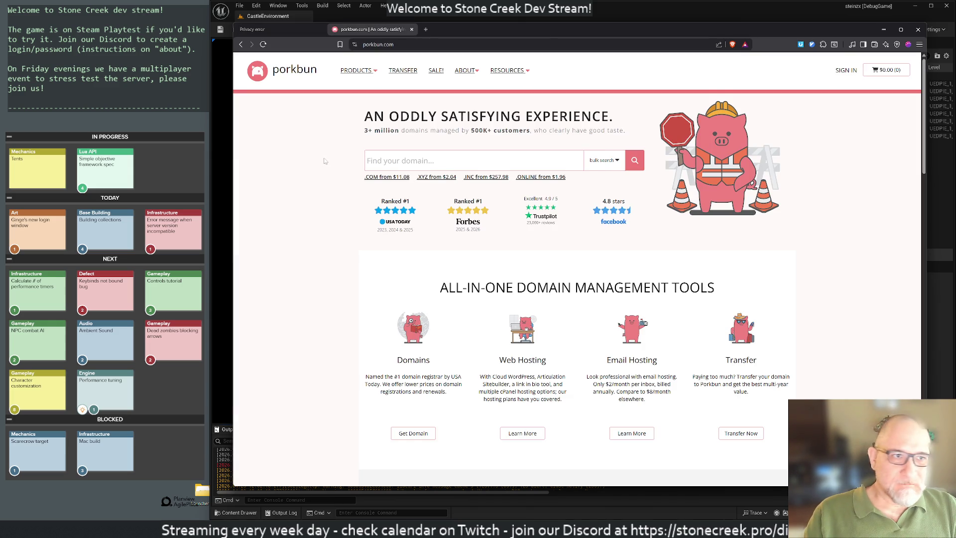
text(f)
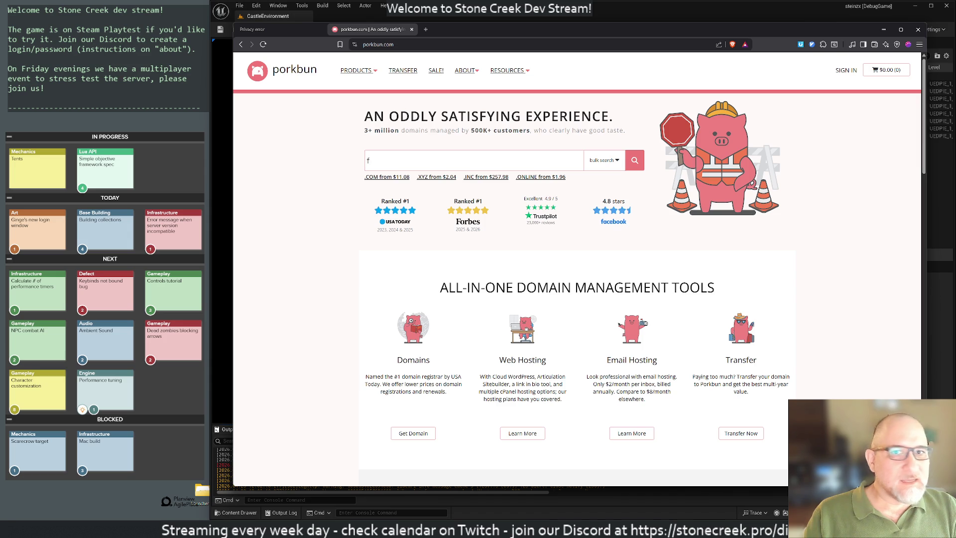
key(BackSpace)
key(Escape)
key(f)
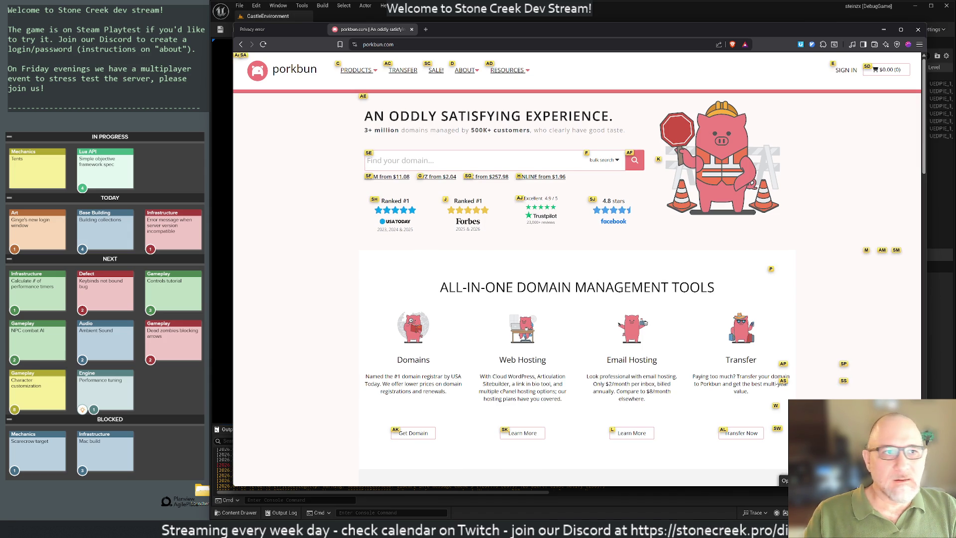
key(e)
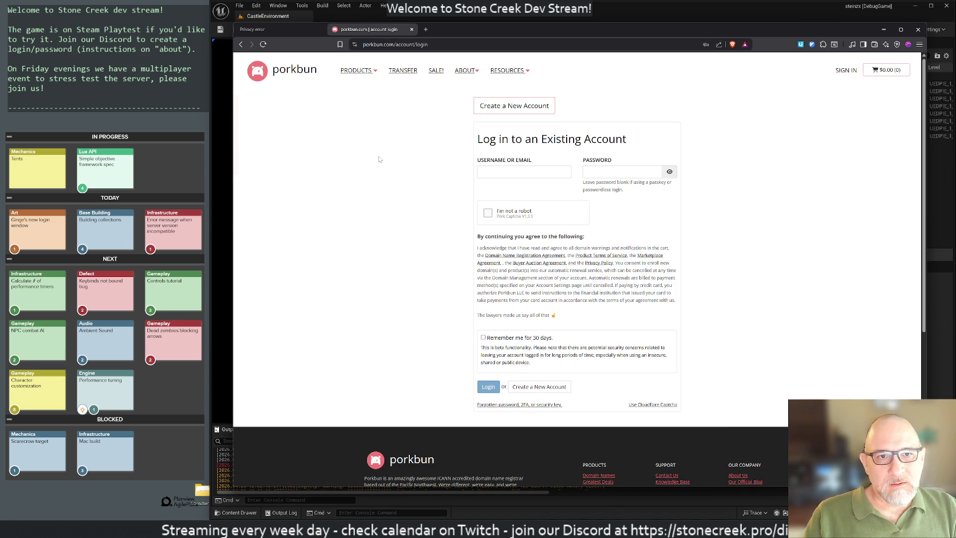
Autofill the saved login credentials, tick Remember me for 30 days, and log in
key(f)
key(s)
key(e)
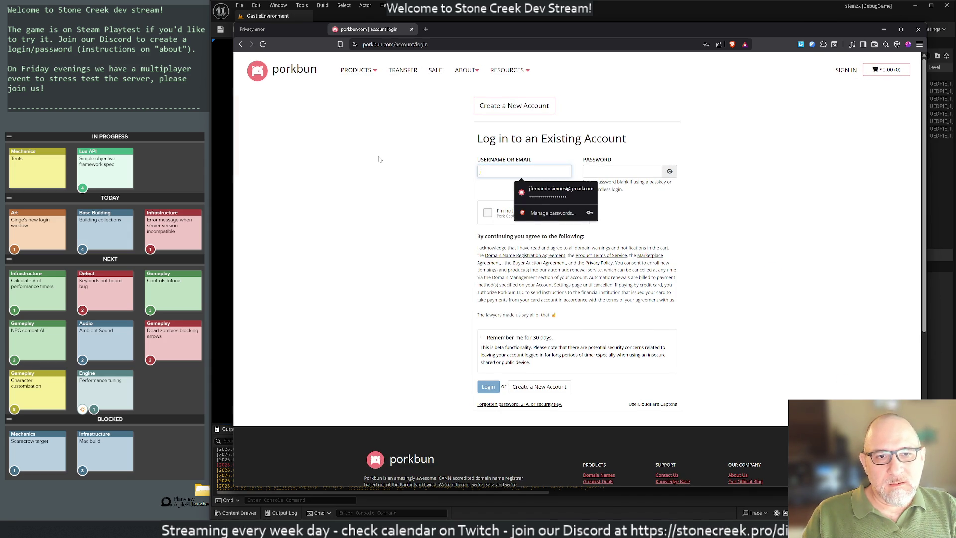
key(Down)
key(Return)
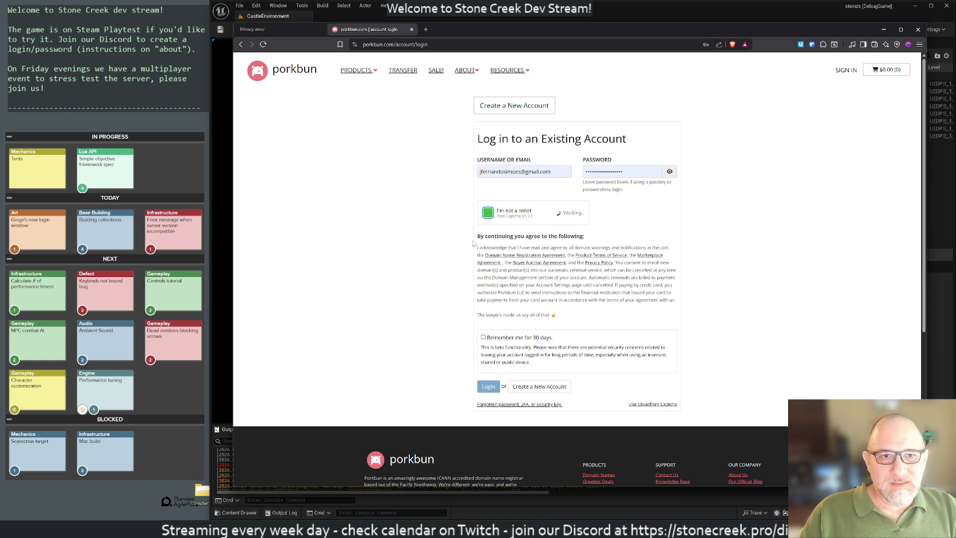
scroll(473, 243, down, 3)
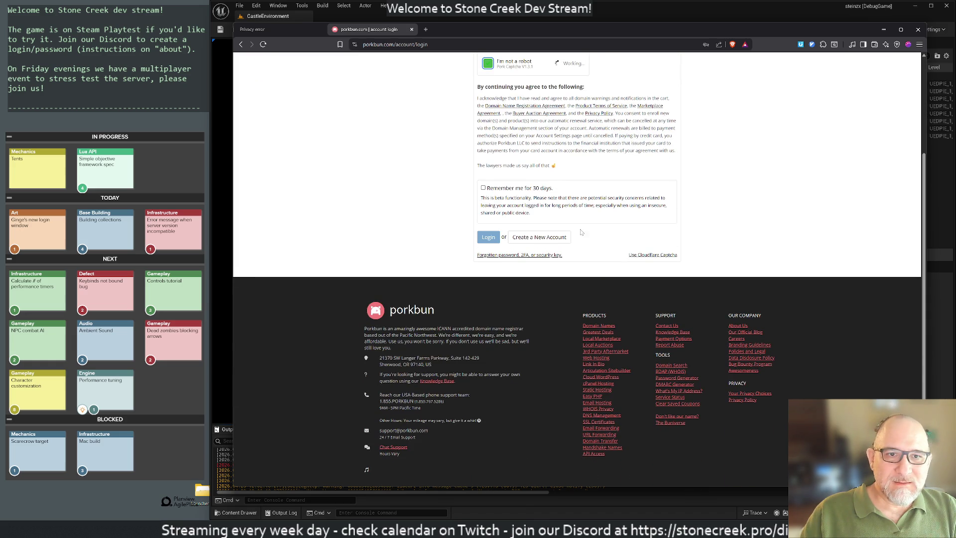
click(483, 187)
click(488, 237)
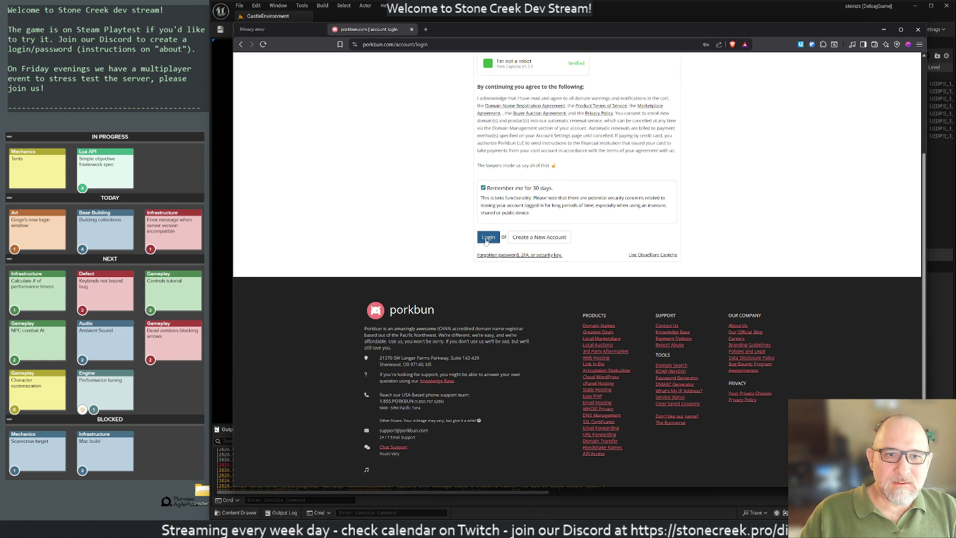
Paste the emailed one-time code and continue to Domain Management
scroll(398, 251, down, 2)
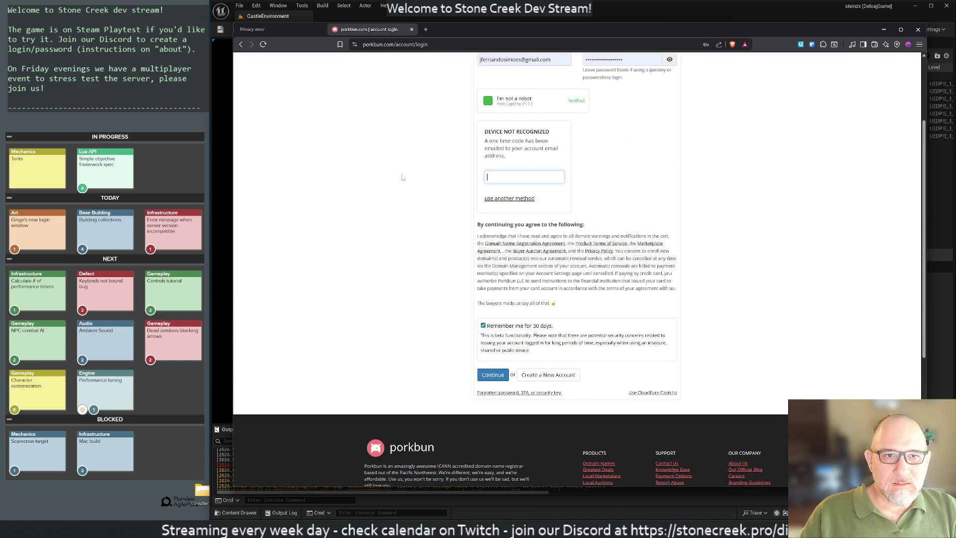
key(ctrl+t)
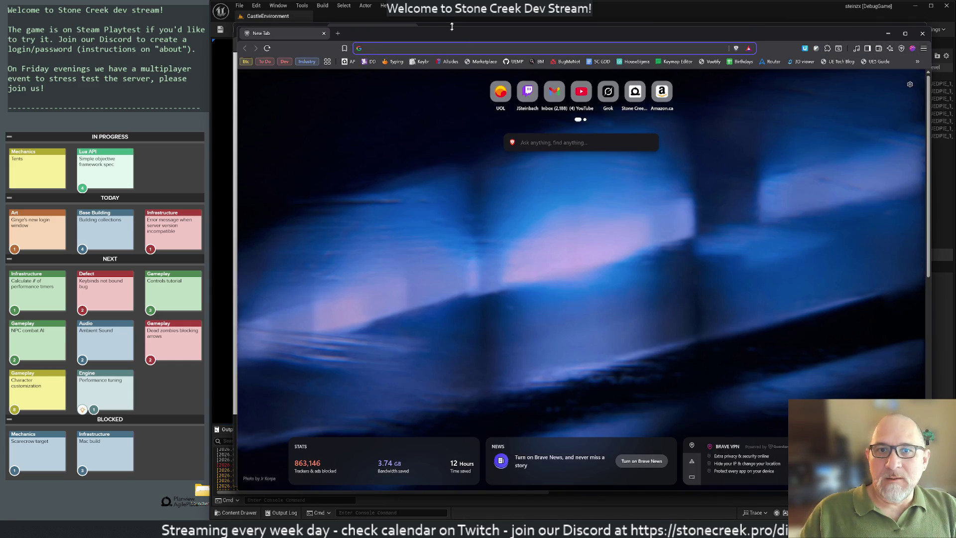
key(ctrl+w)
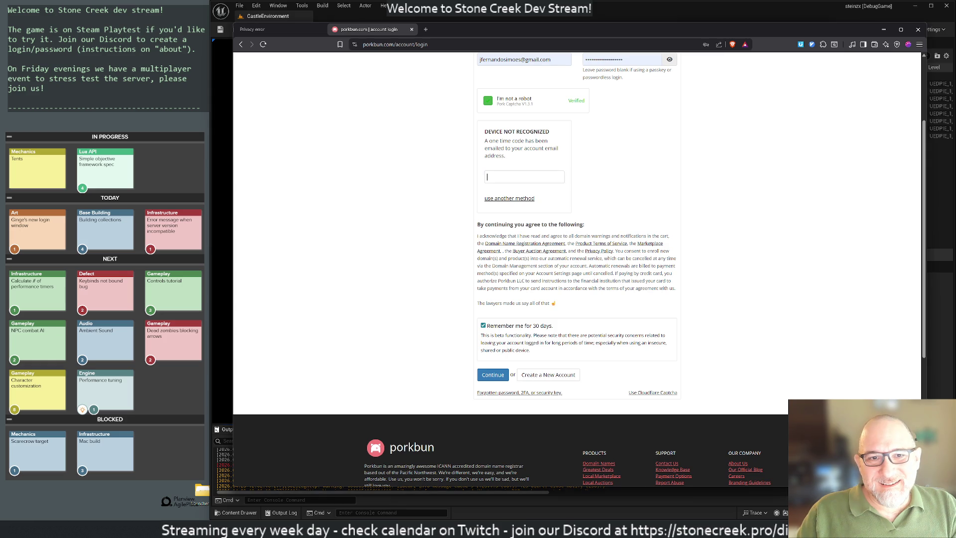
right_click(495, 178)
click(521, 267)
click(495, 375)
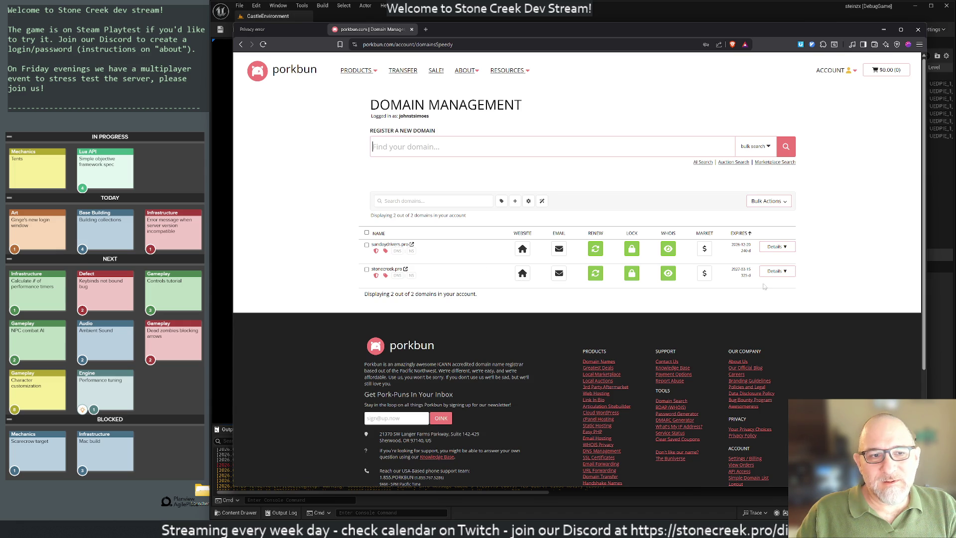
Download the stonecreek.pro SSL certificate bundle zip to the Desktop
click(775, 272)
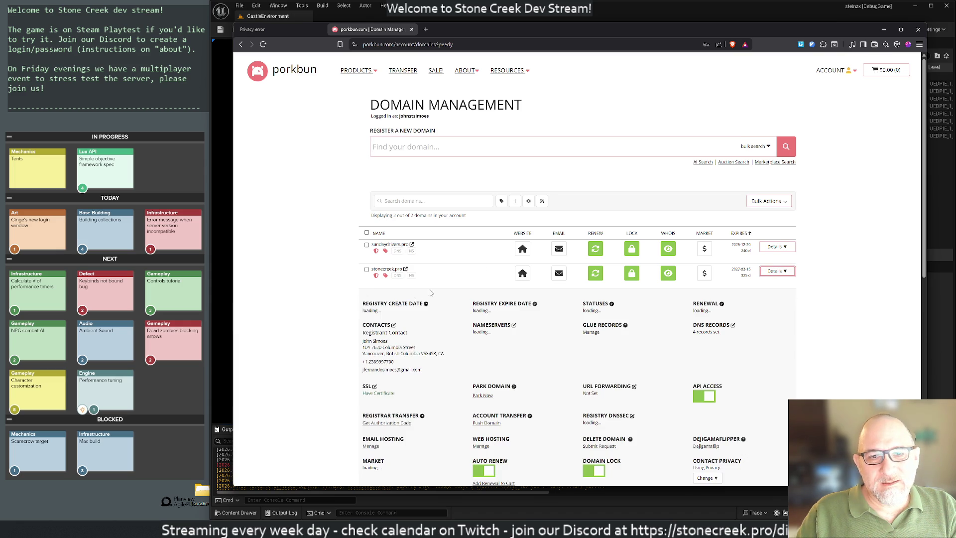
scroll(456, 259, down, 2)
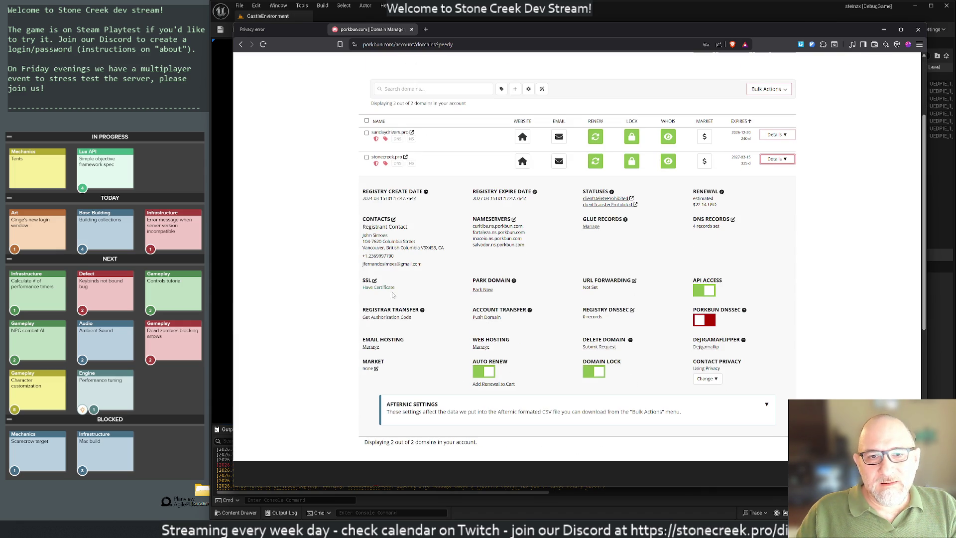
scroll(435, 263, down, 3)
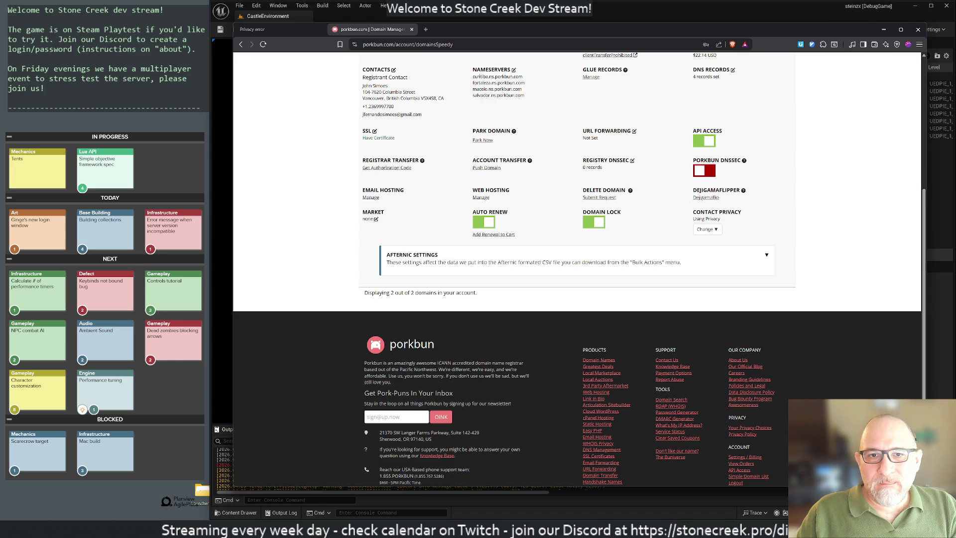
click(377, 136)
click(388, 296)
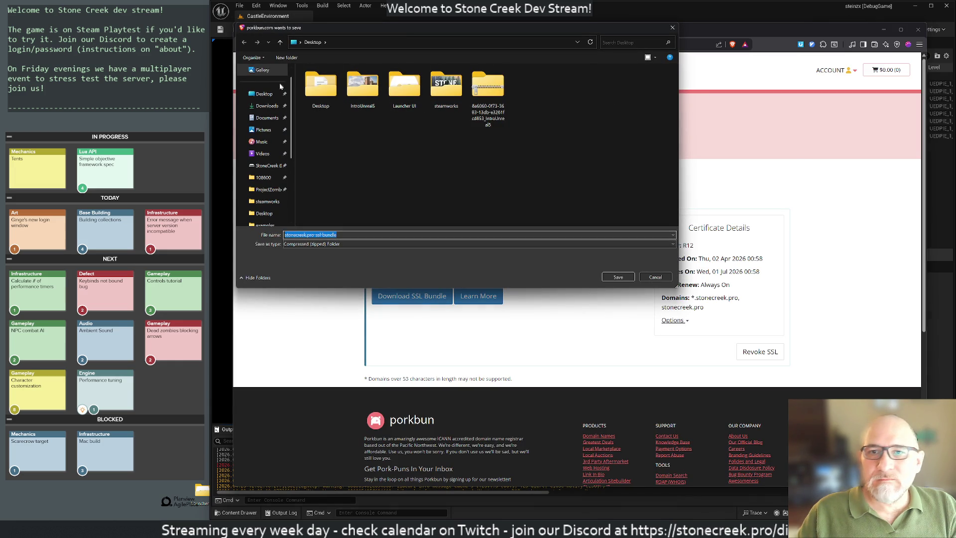
click(262, 94)
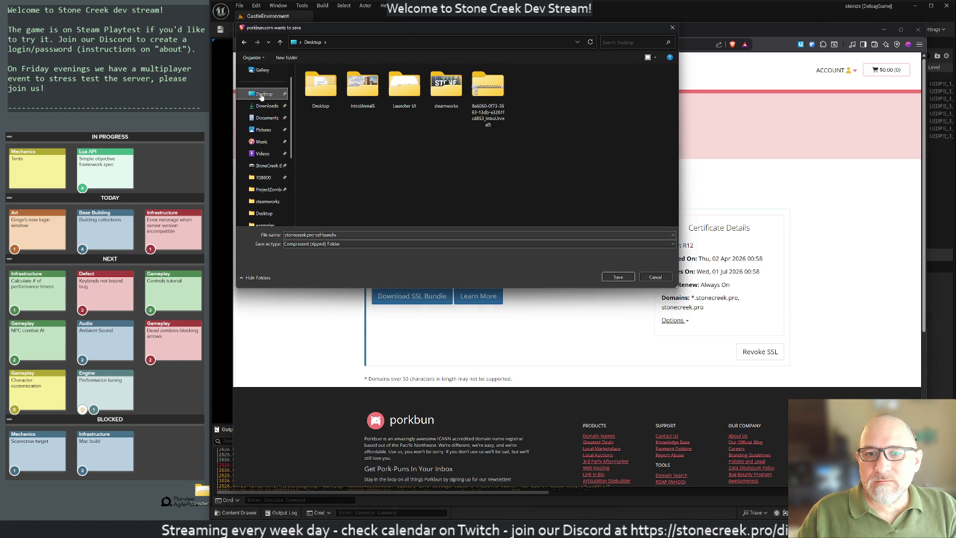
click(619, 278)
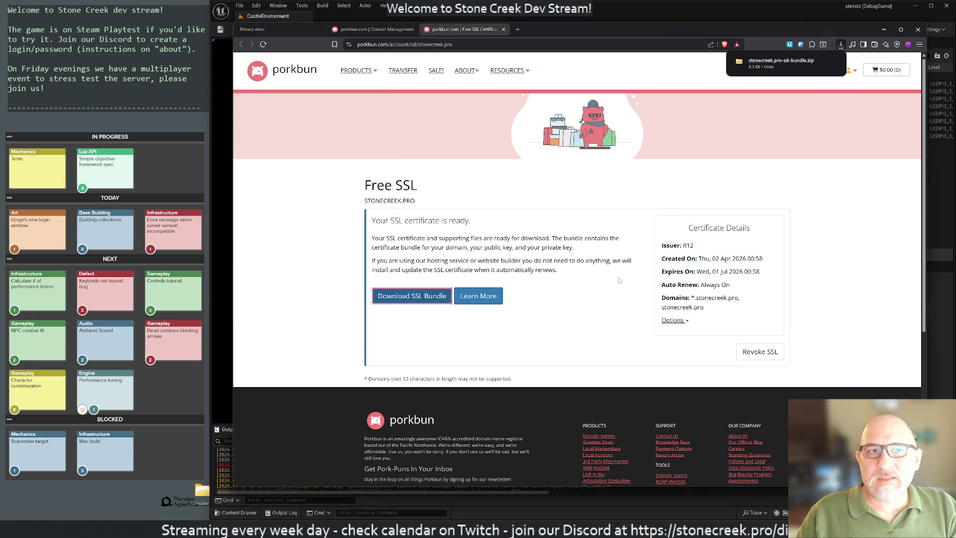
Close the Porkbun tabs and the browser, then launch the Cygwin terminal
key(ctrl+w)
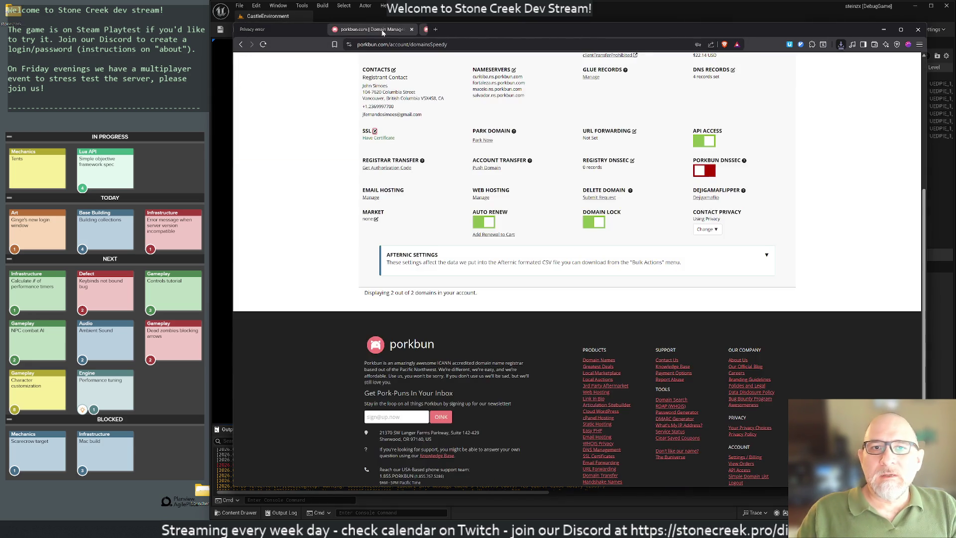
key(ctrl+w)
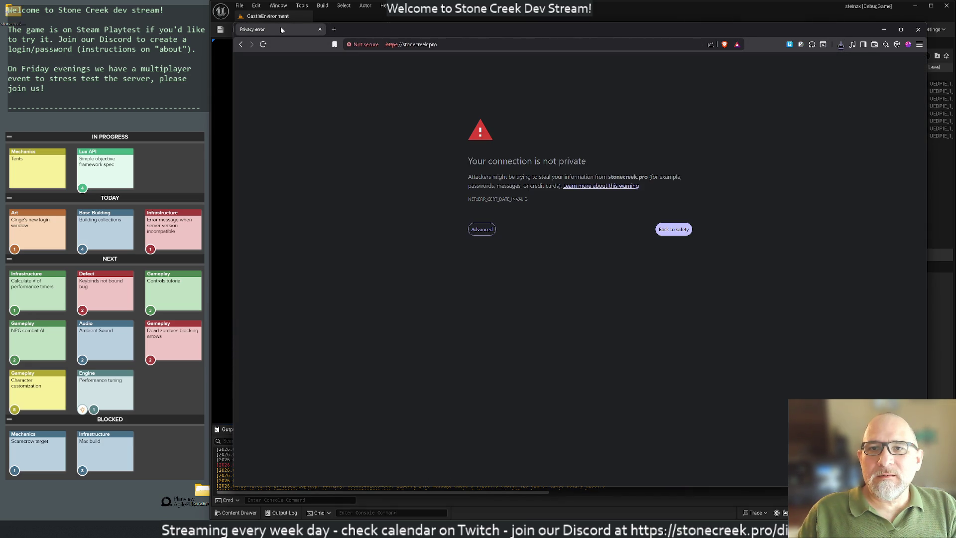
key(ctrl+w)
key(super)
text(cyg)
key(Return)
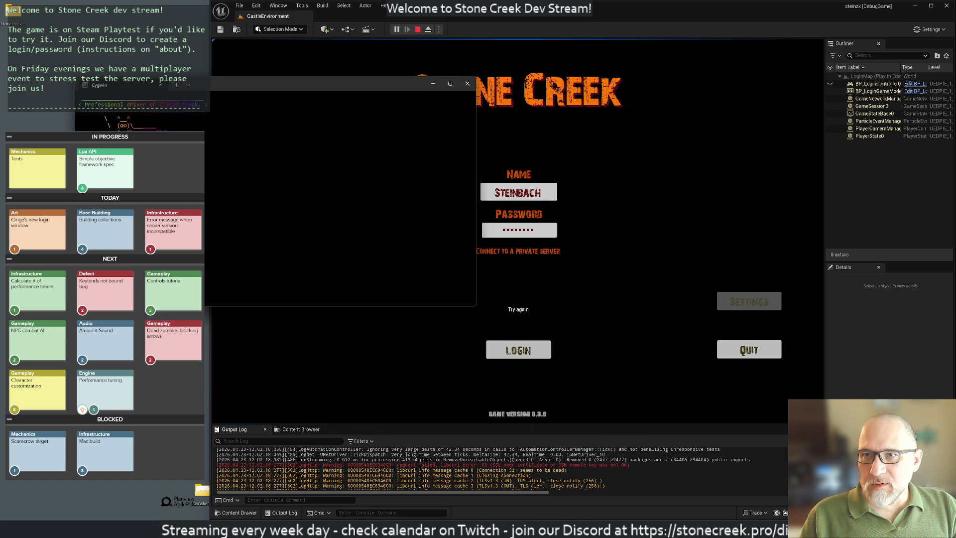
Copy stonecreek.pro-ssl-bundle.zip to the sc server with scp, entering the key passphrase
text(sc:)
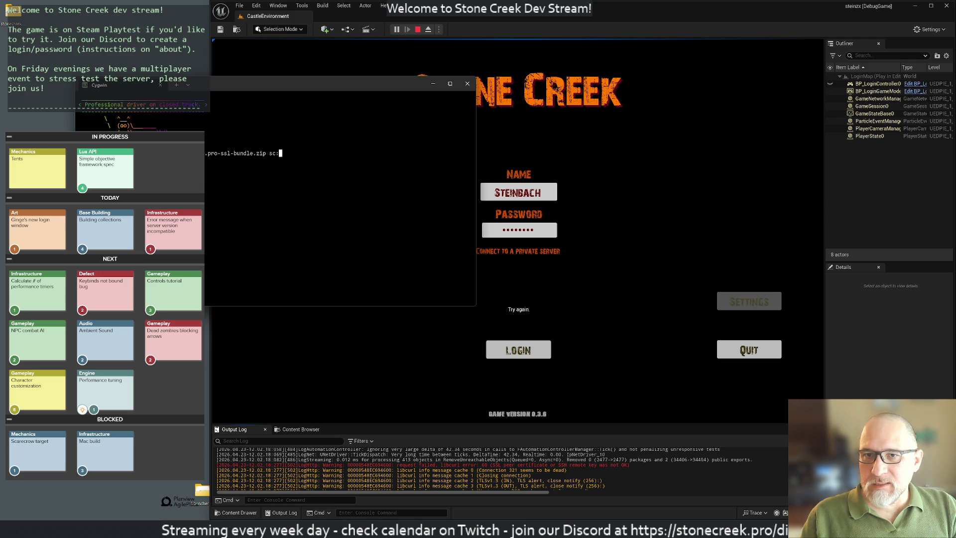
key(Return)
drag(234, 83, 473, 153)
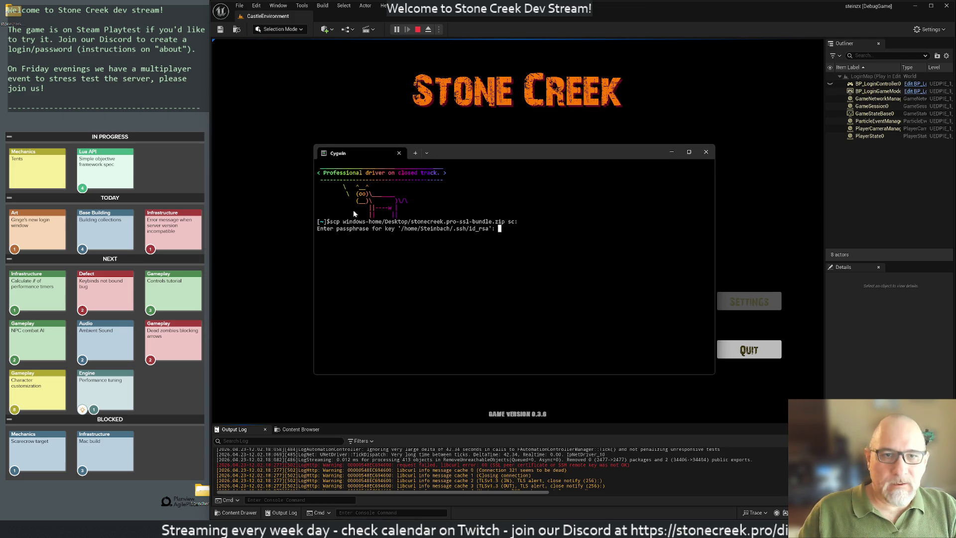
key(Return)
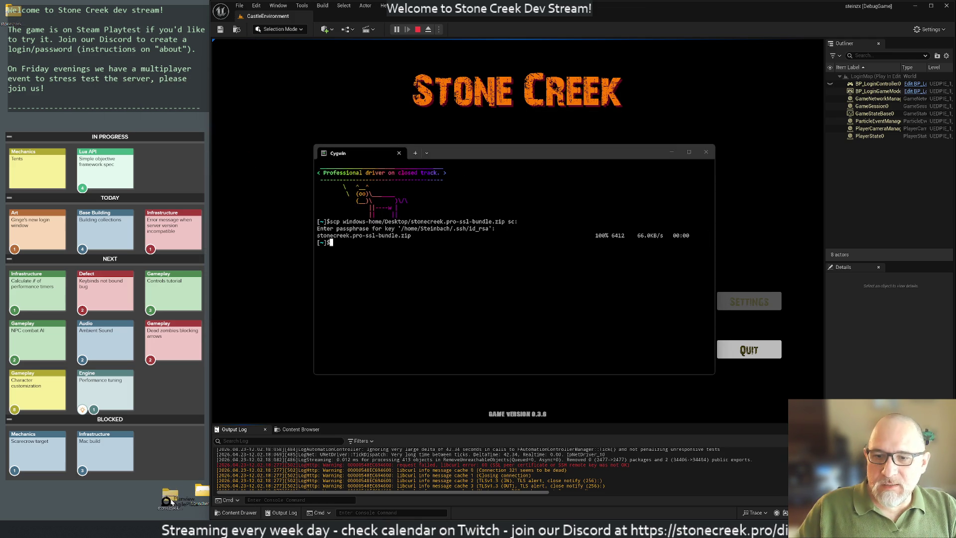
Log into the sc server with 'ssh sc' and the key passphrase
click(455, 342)
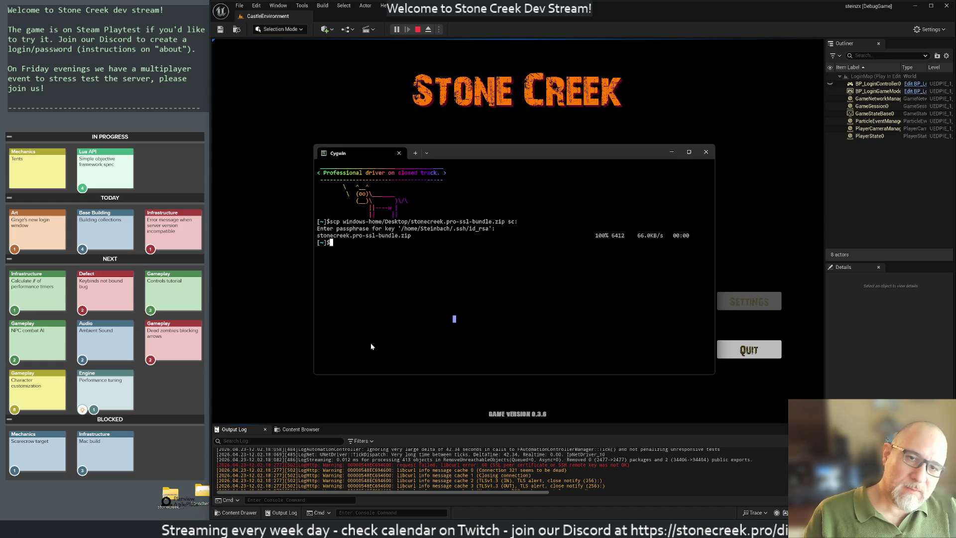
text(ssh sc)
key(Return)
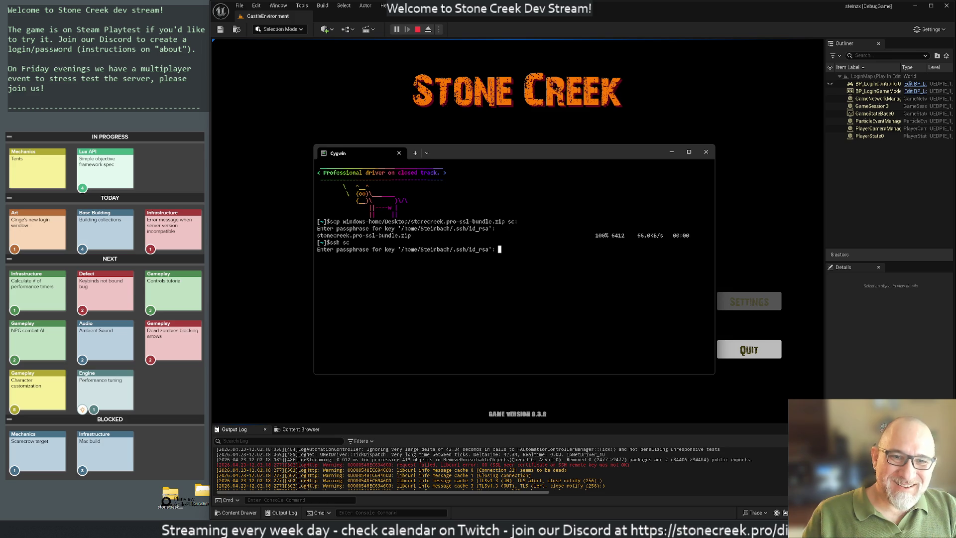
key(Return)
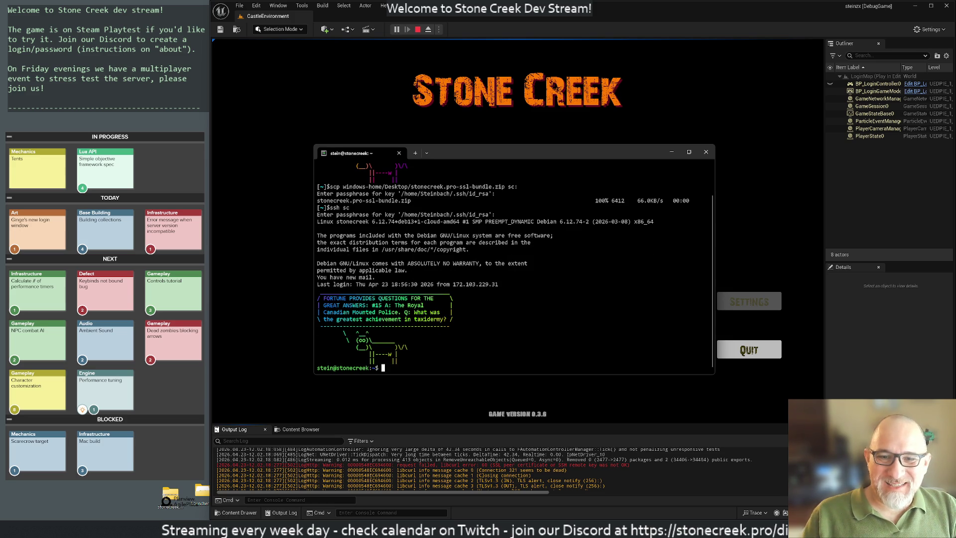
List the home folder and unzip stonecreek.pro-ssl-bundle.zip
key(Return)
key(Return)
key(Return)
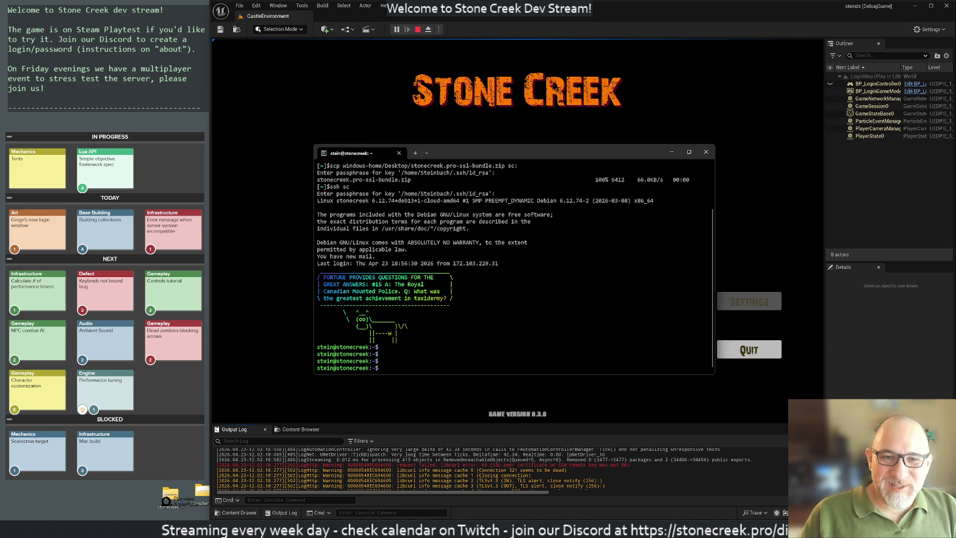
mouse_move(490, 158)
mouse_down()
mouse_move(807, 170)
mouse_move(404, 85)
mouse_move(738, 282)
mouse_move(737, 115)
mouse_move(510, 216)
mouse_move(525, 269)
mouse_up()
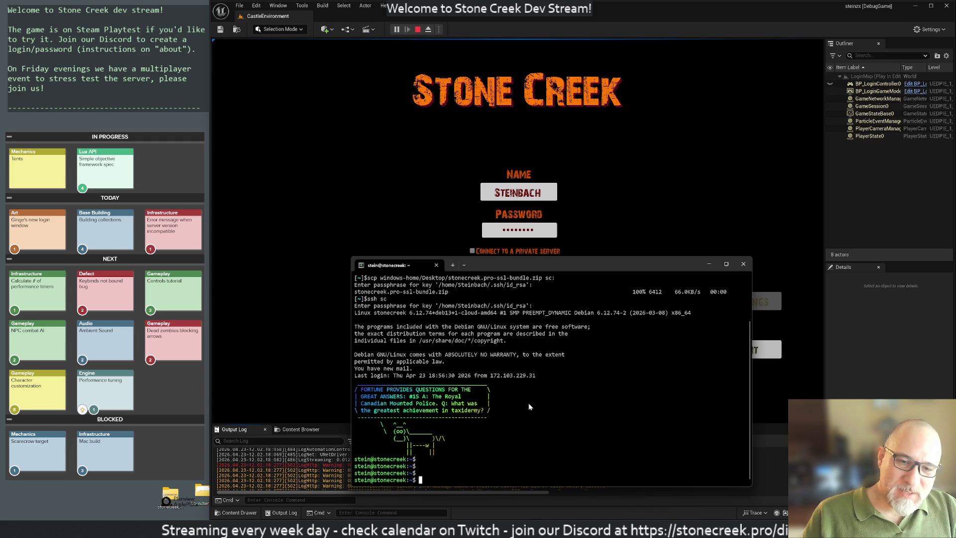
text(ls)
key(Return)
text(unz)
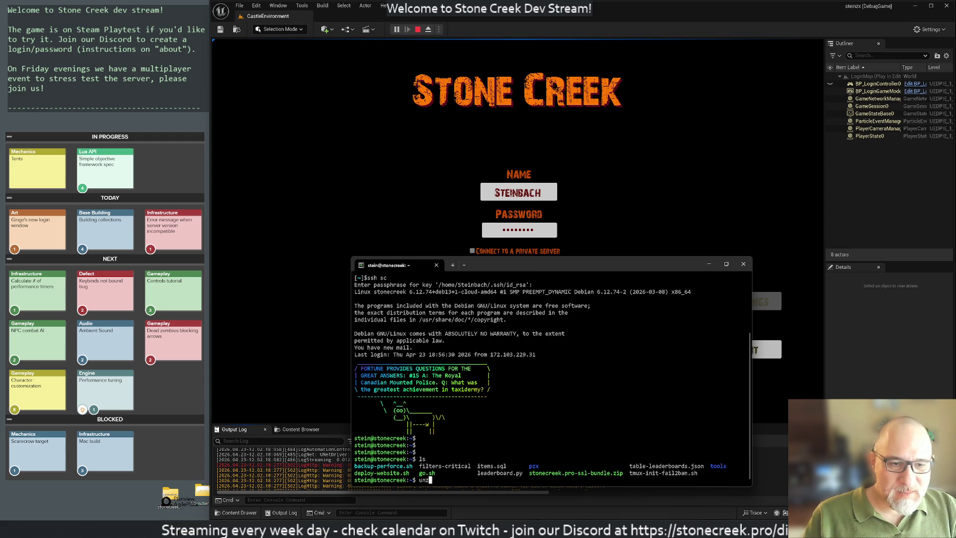
text(ip sto)
key(Tab)
key(Return)
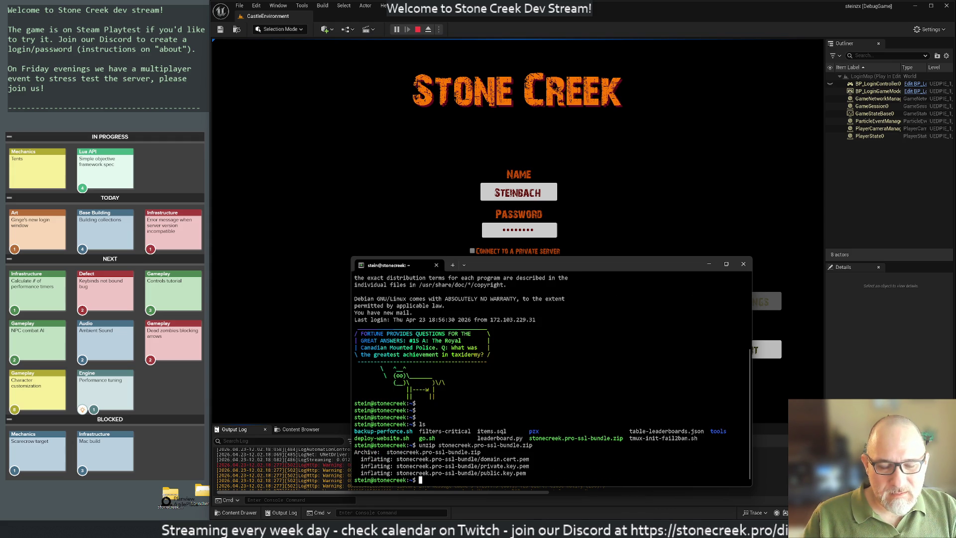
Delete the bundle zip, enter the extracted bundle folder and list its .pem files
text(cd st)
key(ctrl+c)
key(ctrl+c)
key(ctrl+c)
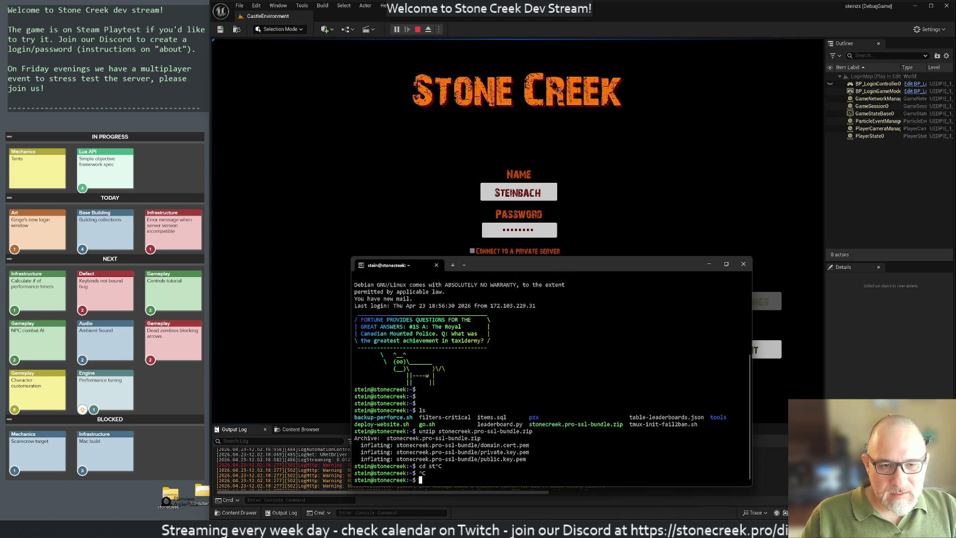
text(m sto)
key(Tab)
text(.zip)
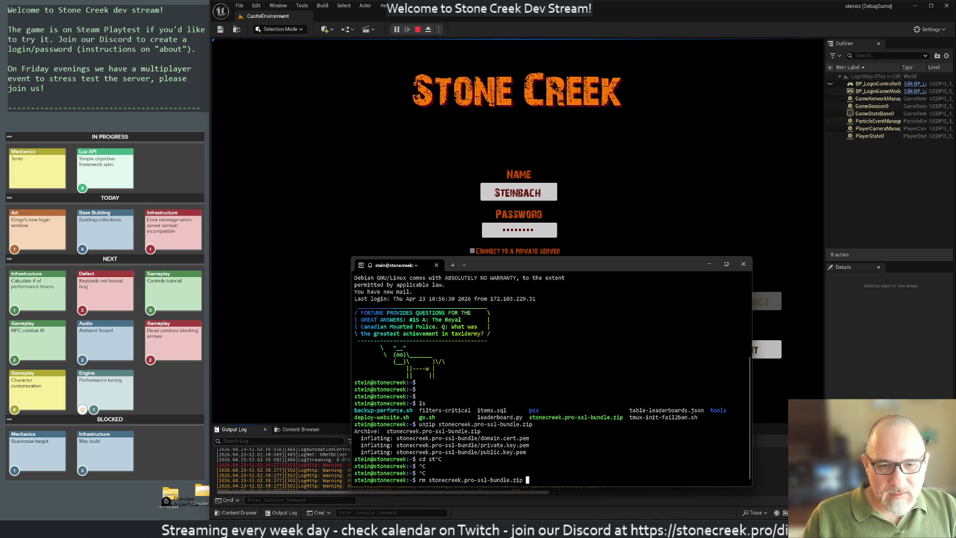
key(Return)
text(cd stonecreek.pro-ssl-bundle/)
key(Tab)
key(Return)
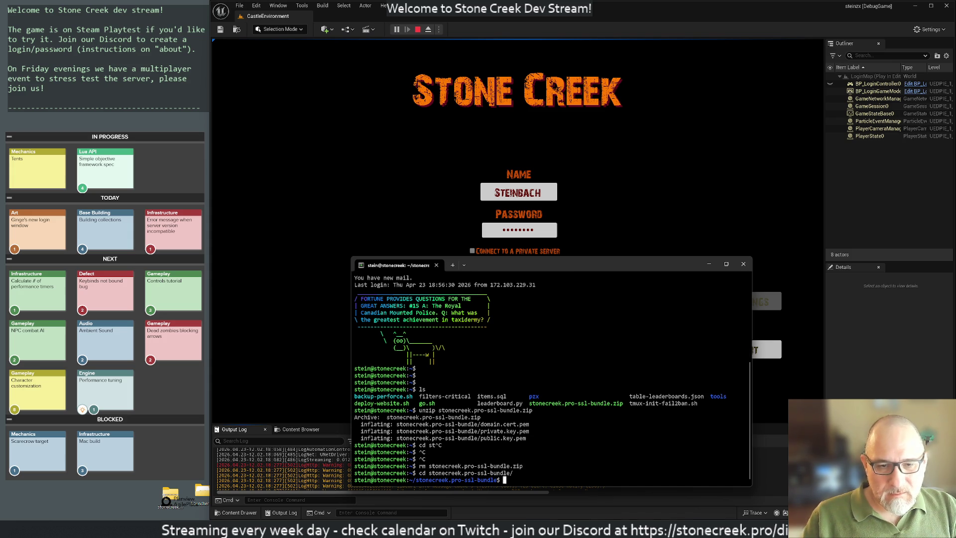
text(ls)
key(Return)
key(Return)
Recall and run sudo mv domain.cert.pem /etc/nginx/ssl/stonecreek/ from history, entering the password
key(ctrl+r)
text(domain)
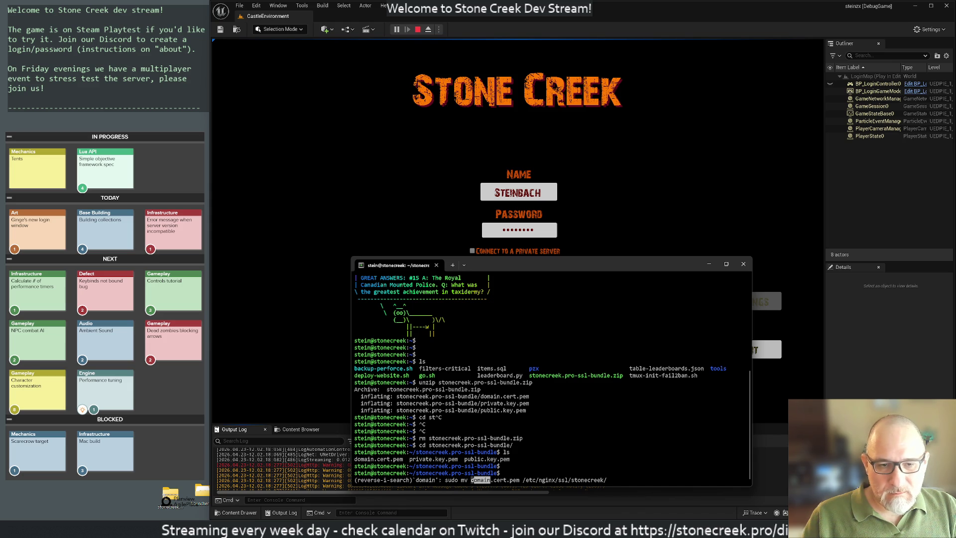
key(Return)
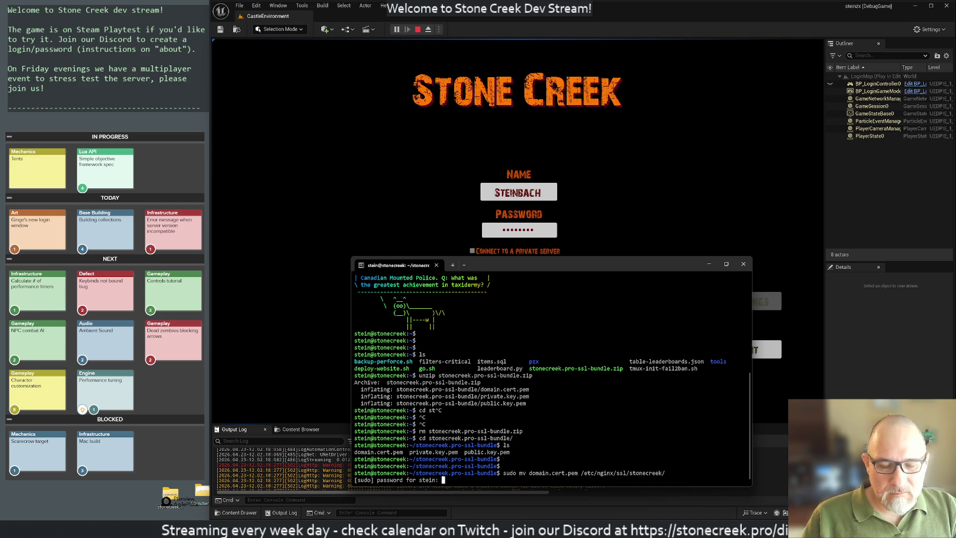
key(Return)
key(ctrl+r)
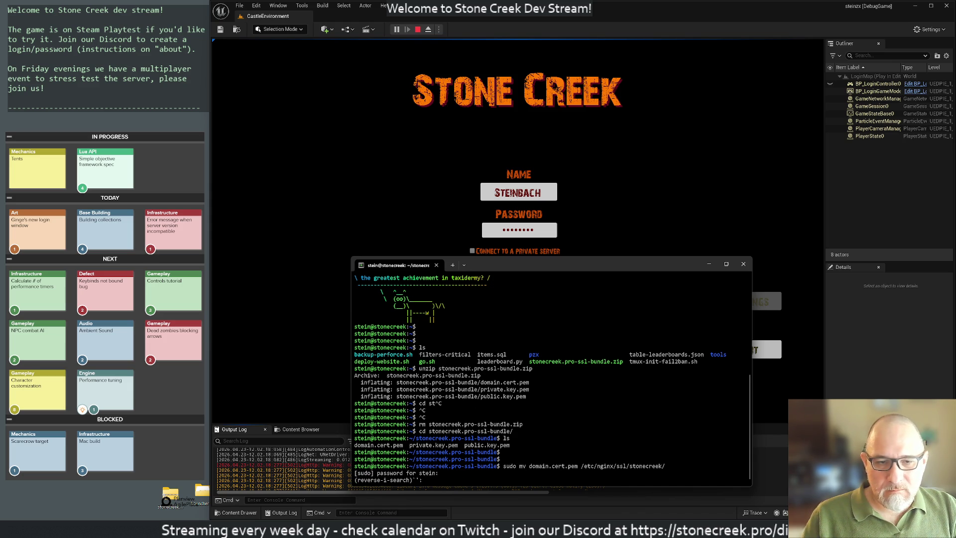
text(nginx.ssl)
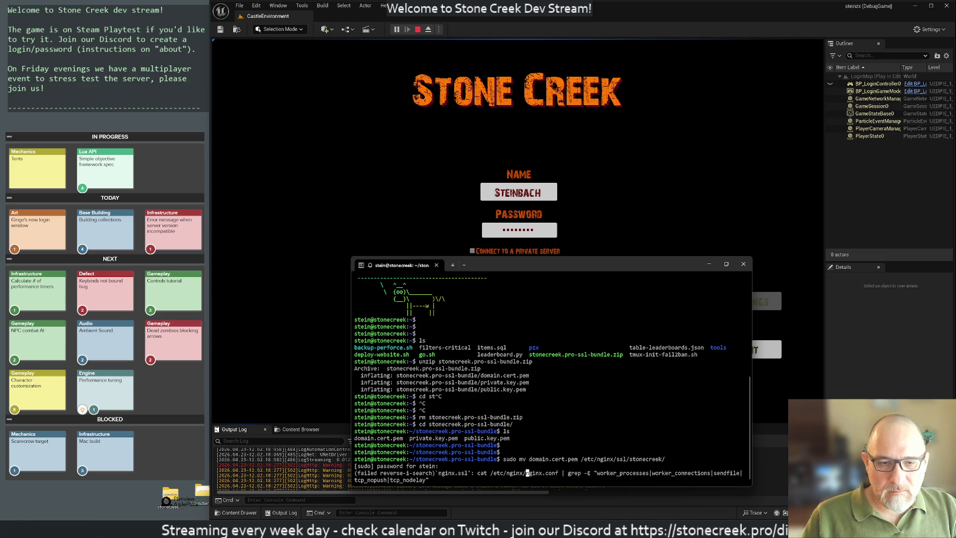
key(ctrl+c)
key(ctrl+c)
key(ctrl+c)
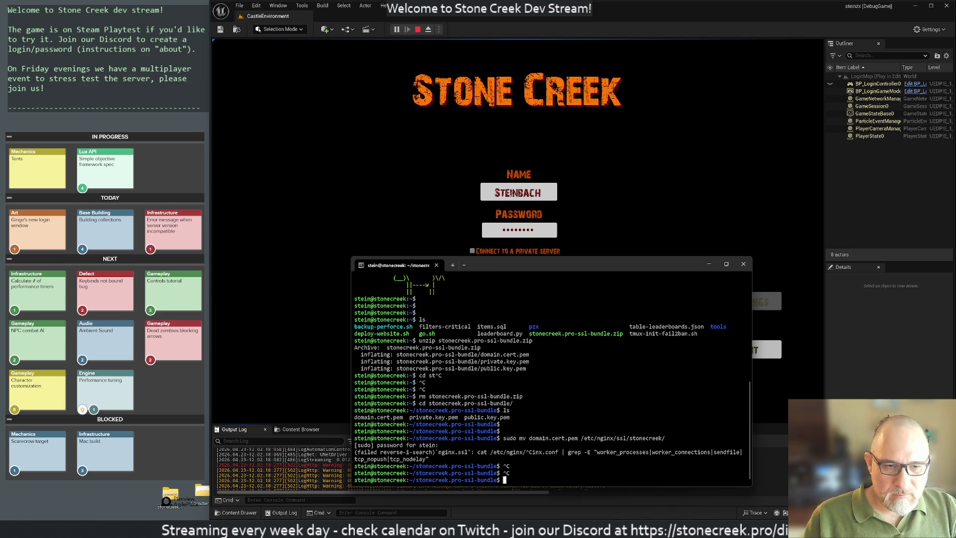
text(ls )
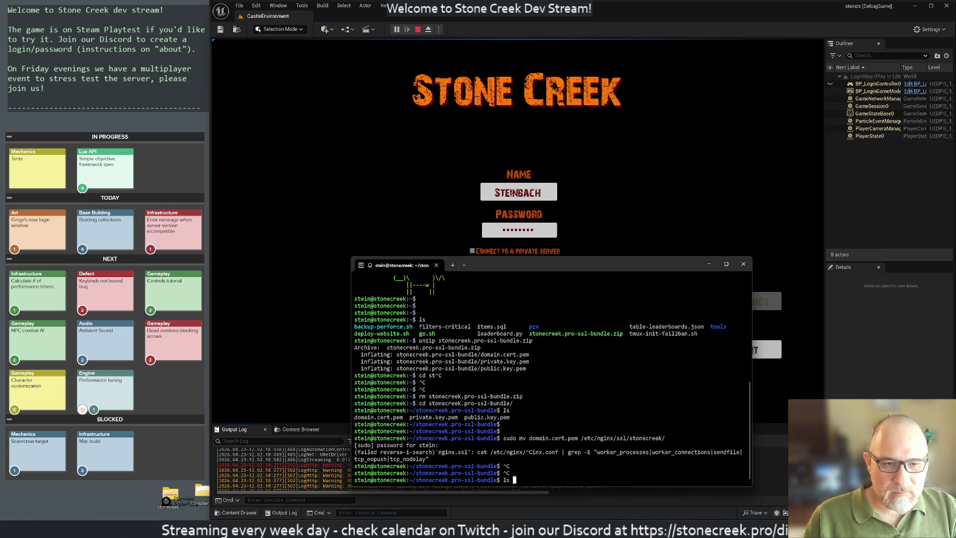
text(/)
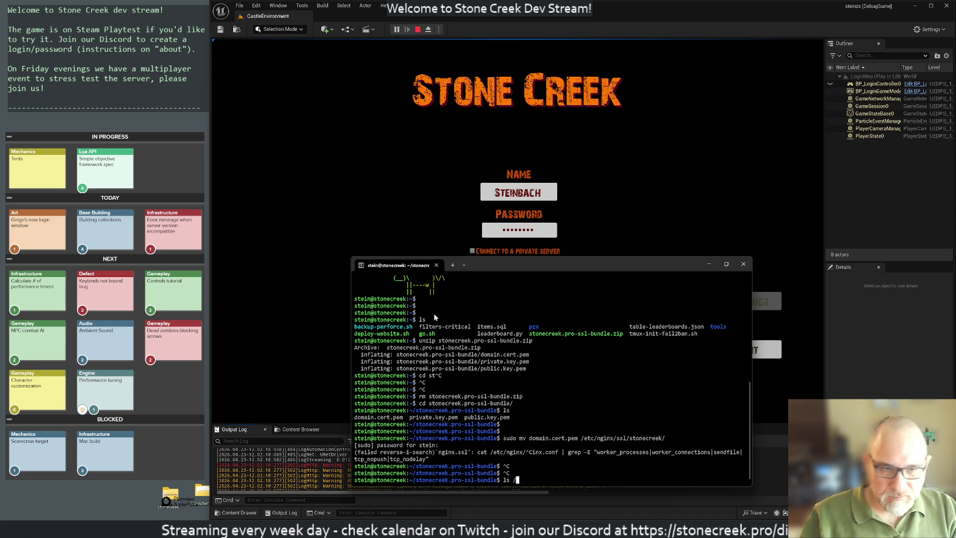
List /etc/nginx/ssl/stonecreek/, then sudo mv private.key.pem into that folder
text(etc/n)
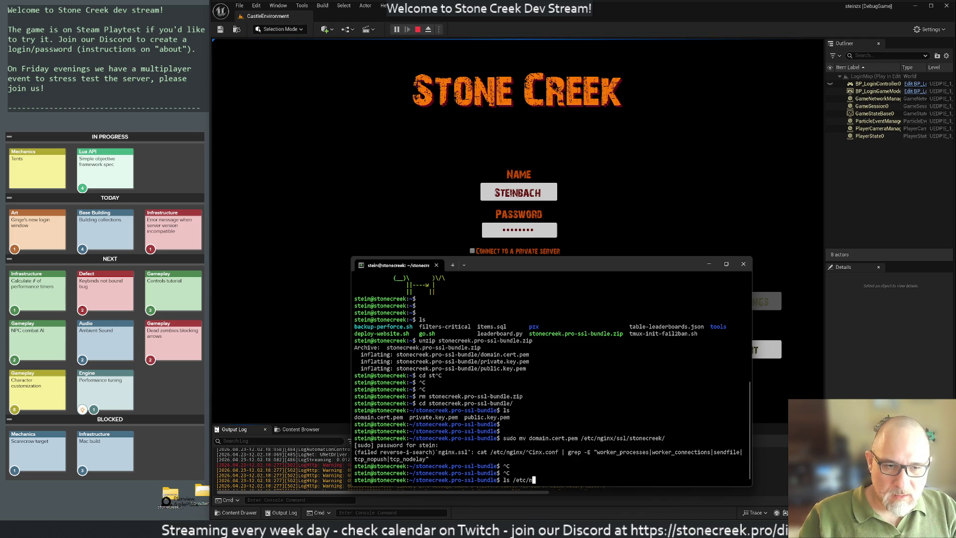
text(ginx/s)
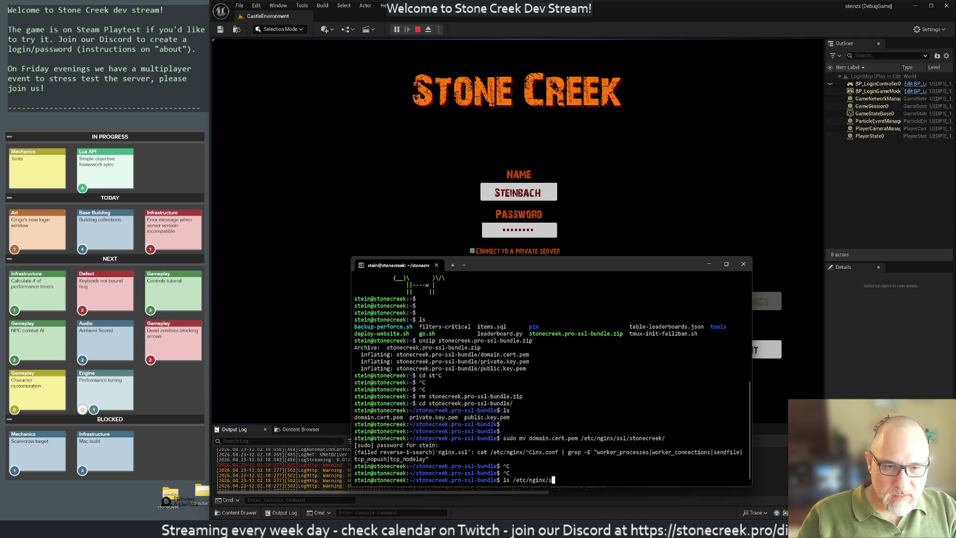
text(sl/sot)
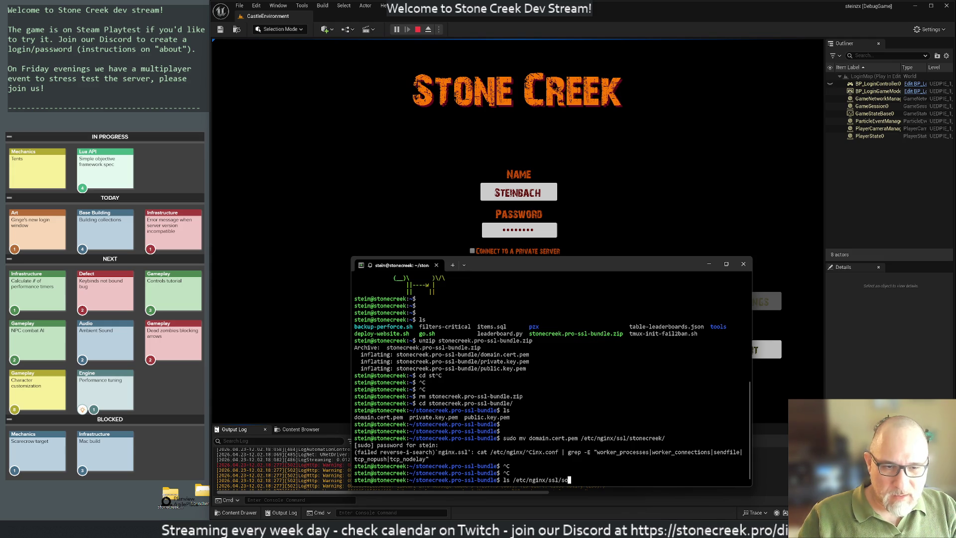
key(BackSpace)
key(BackSpace)
text(t)
key(Tab)
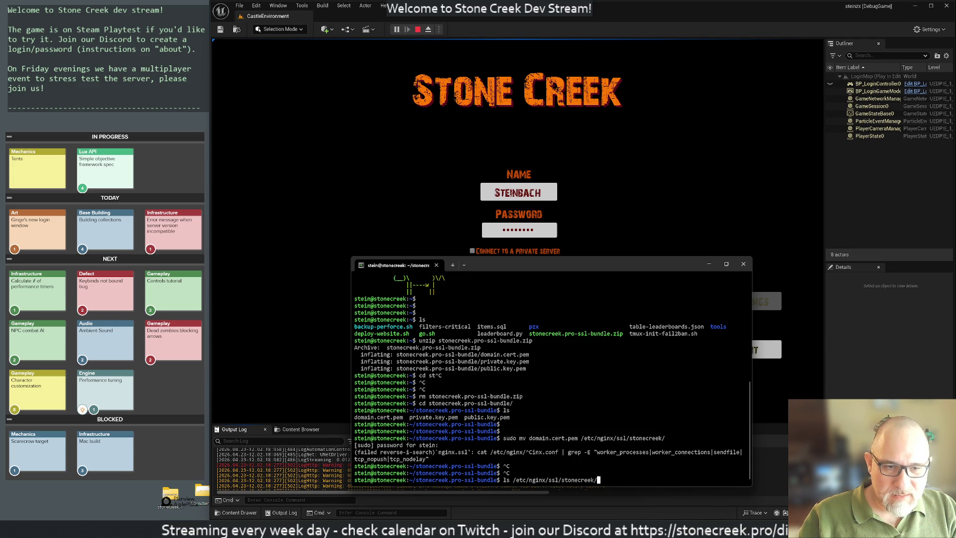
key(Return)
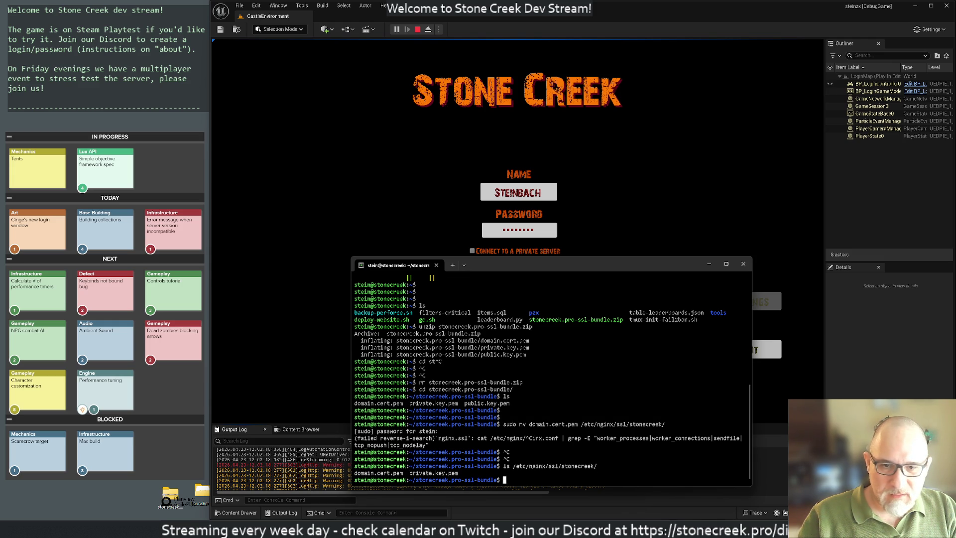
text(sudo mv )
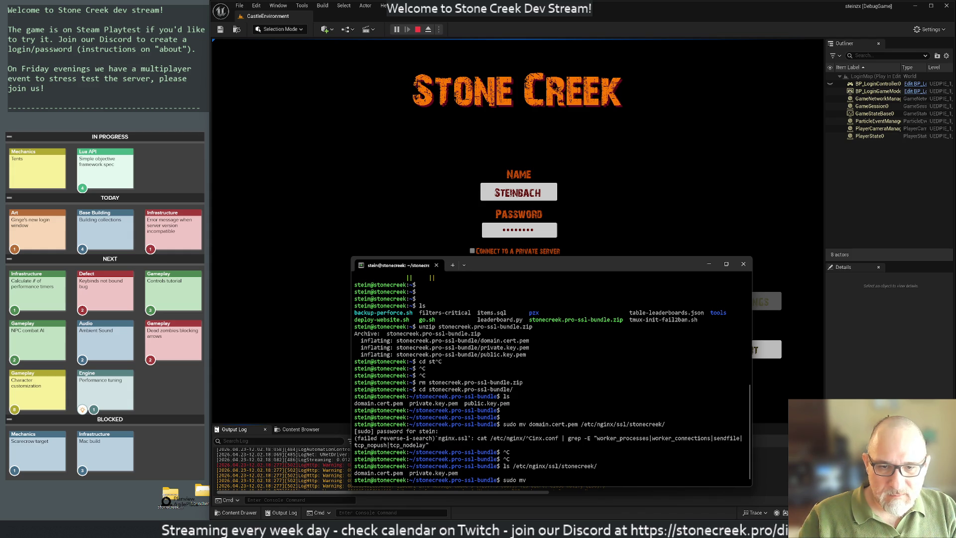
text(private.key.pem /etc/nginx/ssl/)
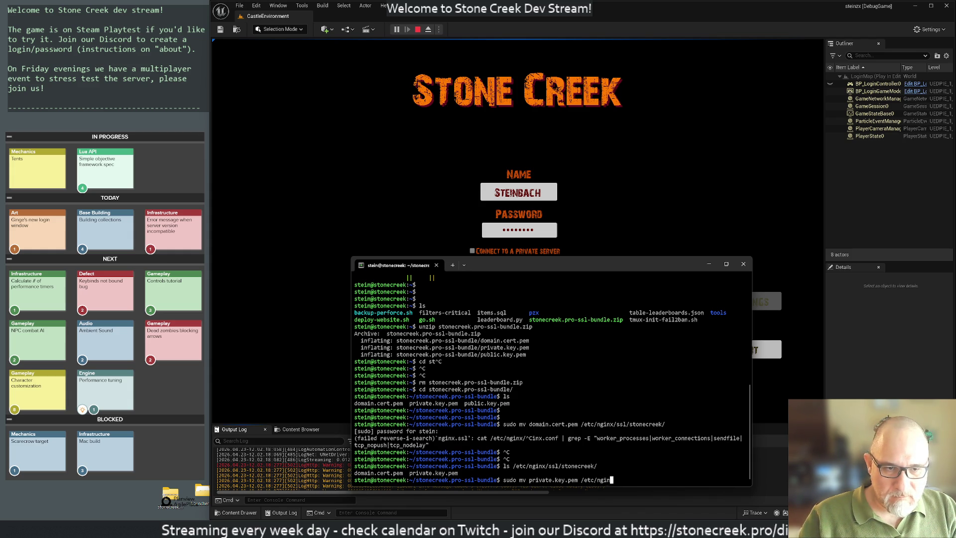
text(stonecreek/)
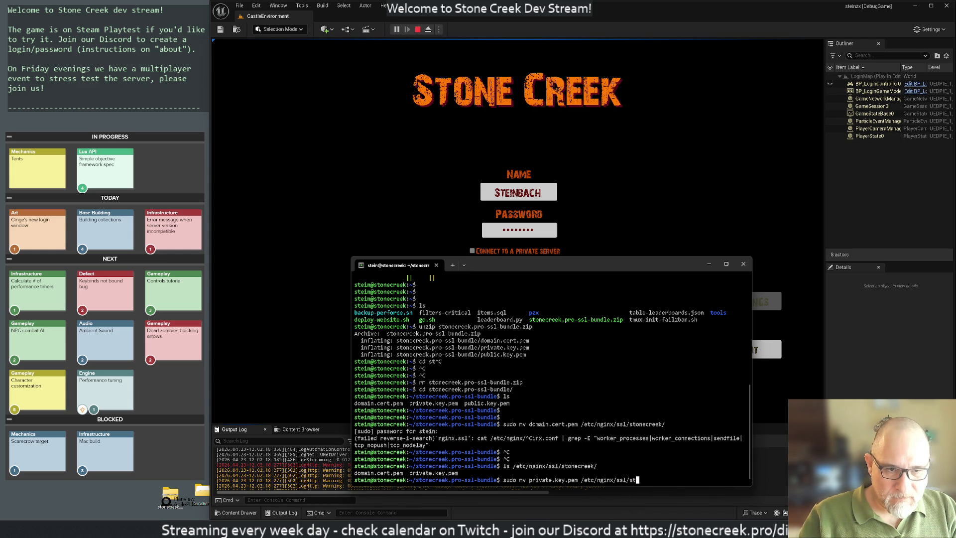
key(Return)
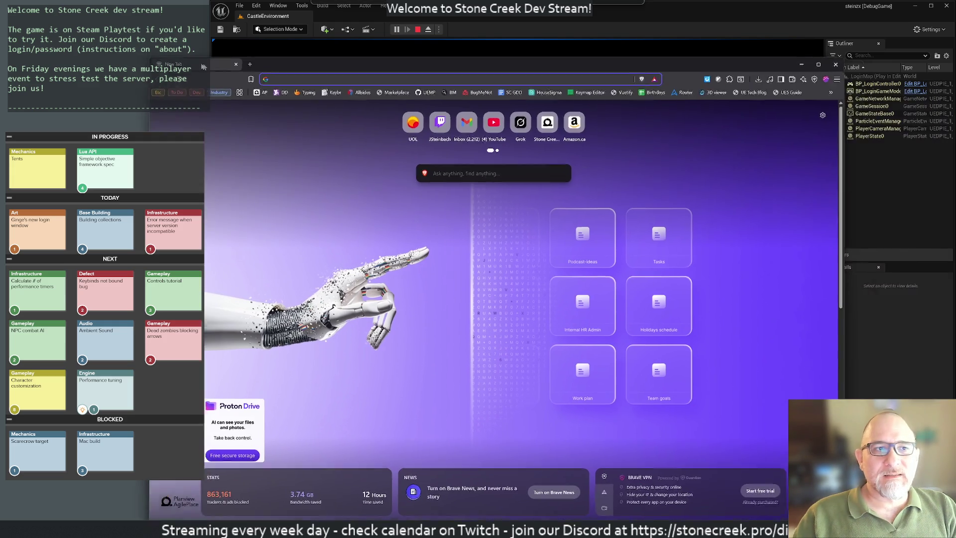
Search for the instructor's Unreal Engine courses, open their Udemy profile, then close the tab
text(s)
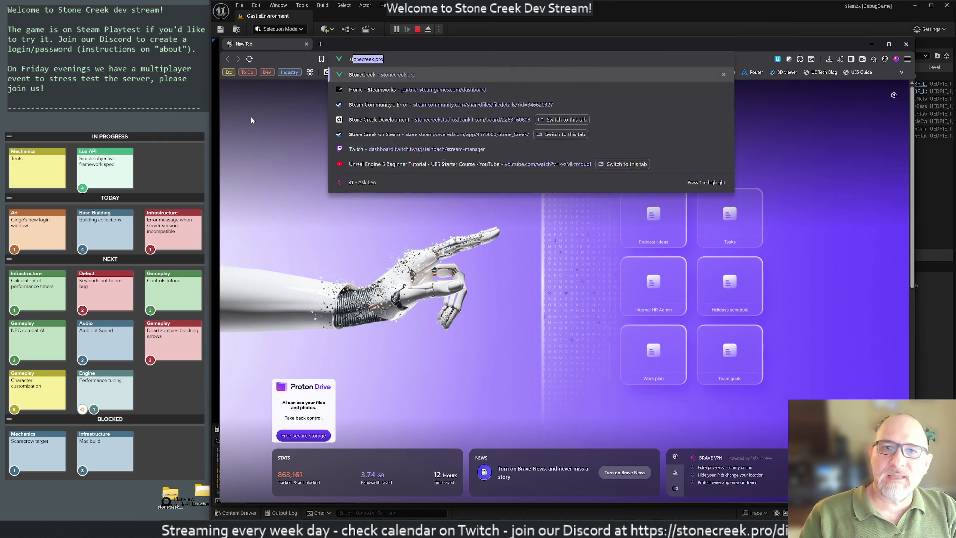
text(teven uliba)
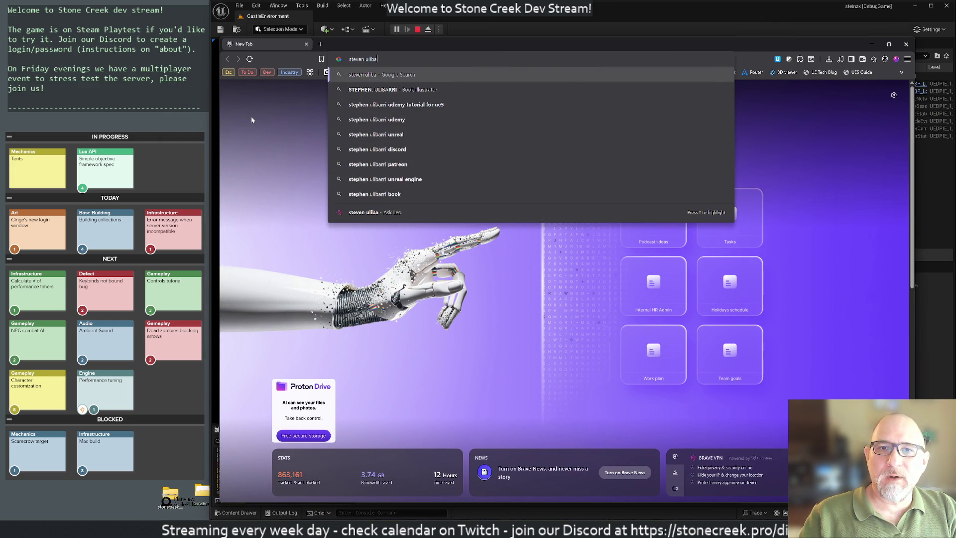
text(rri unreal engine)
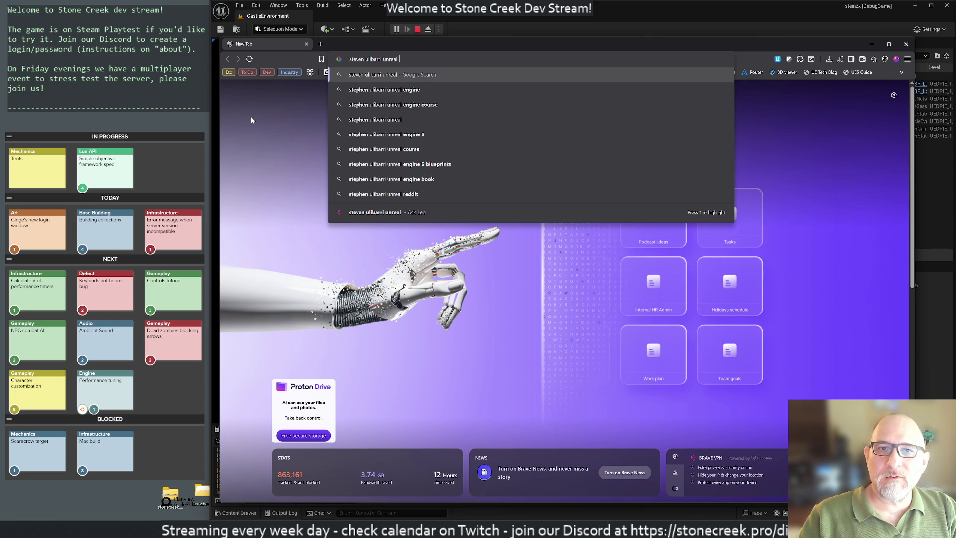
key(Return)
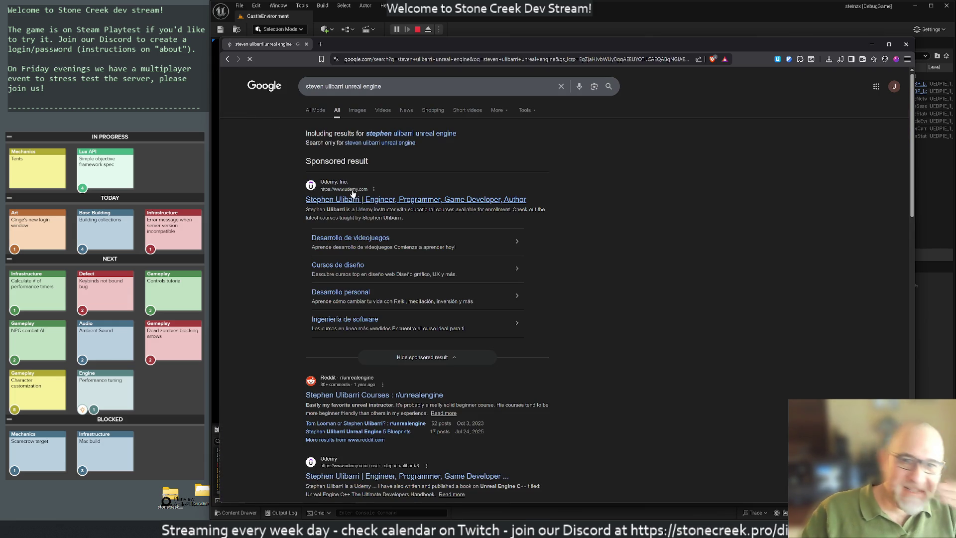
click(375, 199)
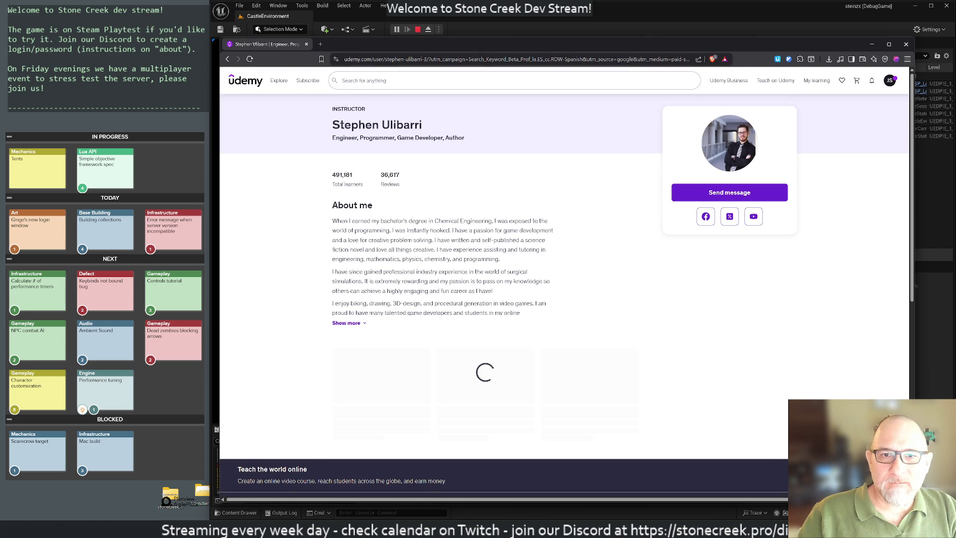
key(ctrl+l)
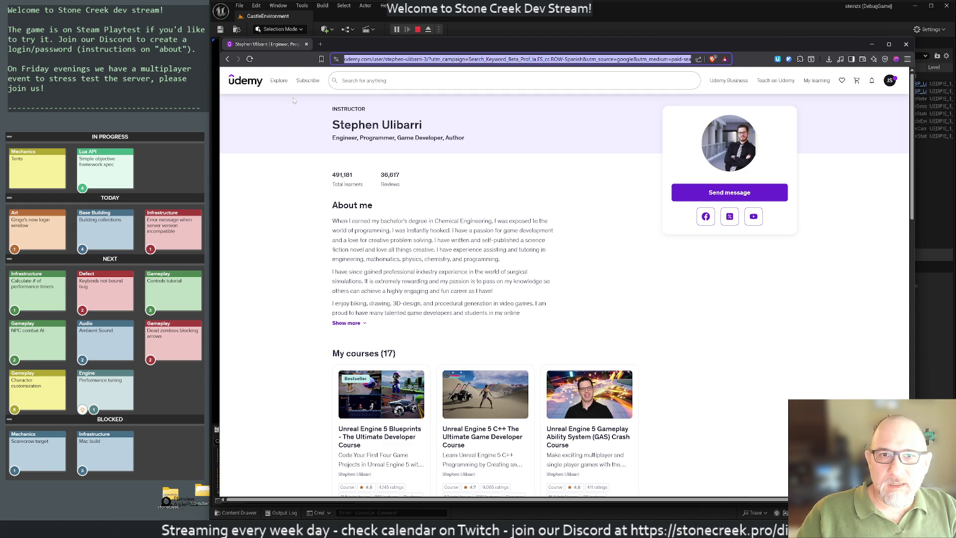
key(BackSpace)
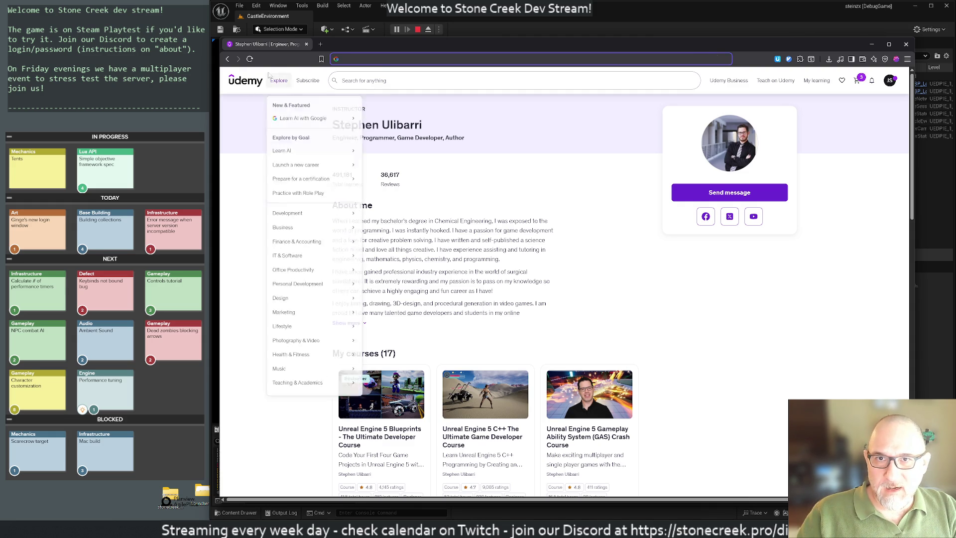
key(ctrl+w)
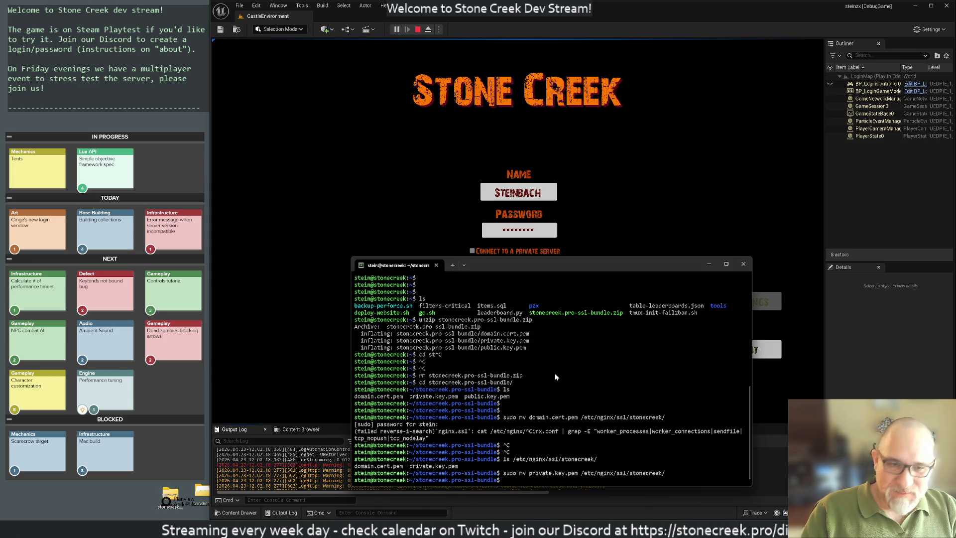
Recall 'sudo systemctl restart nginx' from command history and run it
key(ctrl+r)
text(ngin)
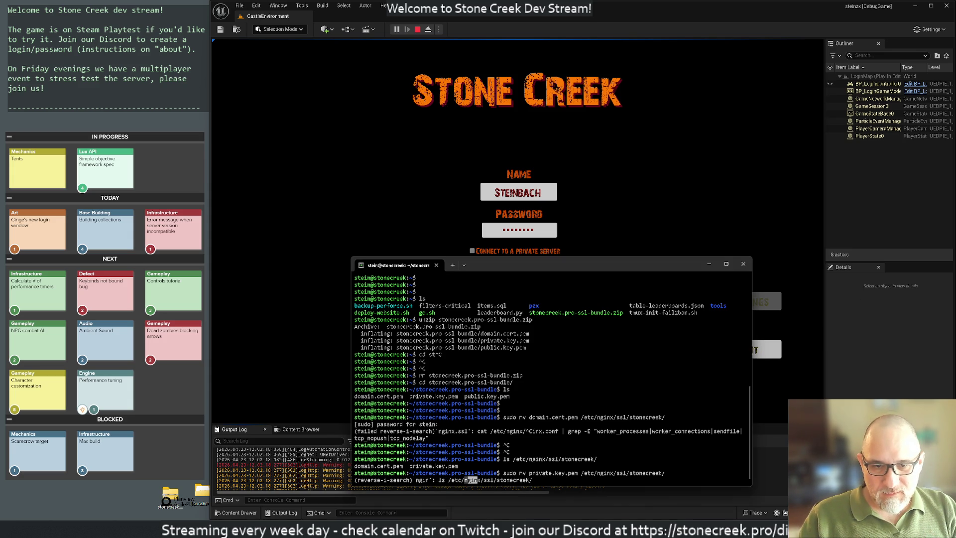
key(ctrl+r)
key(ctrl+r)
key(ctrl+c)
key(ctrl+r)
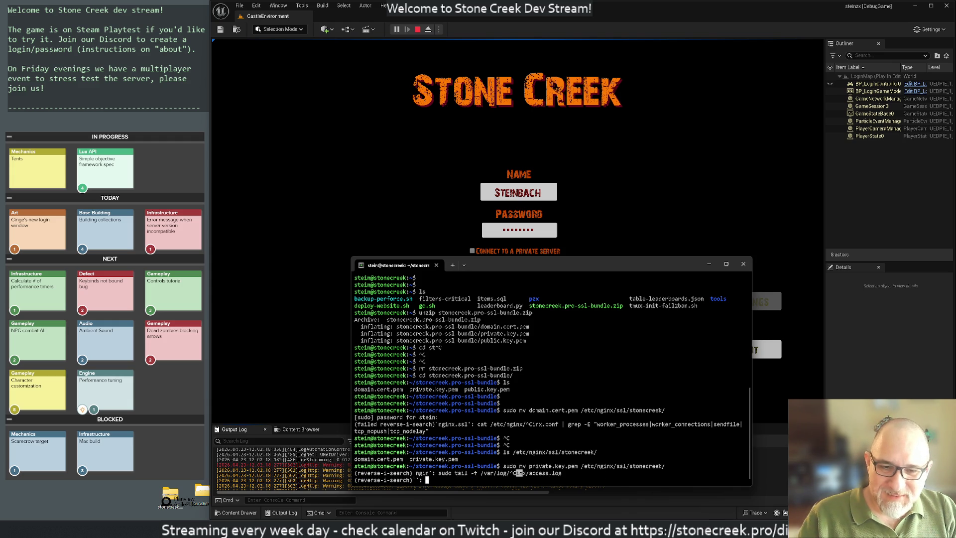
text(nginx)
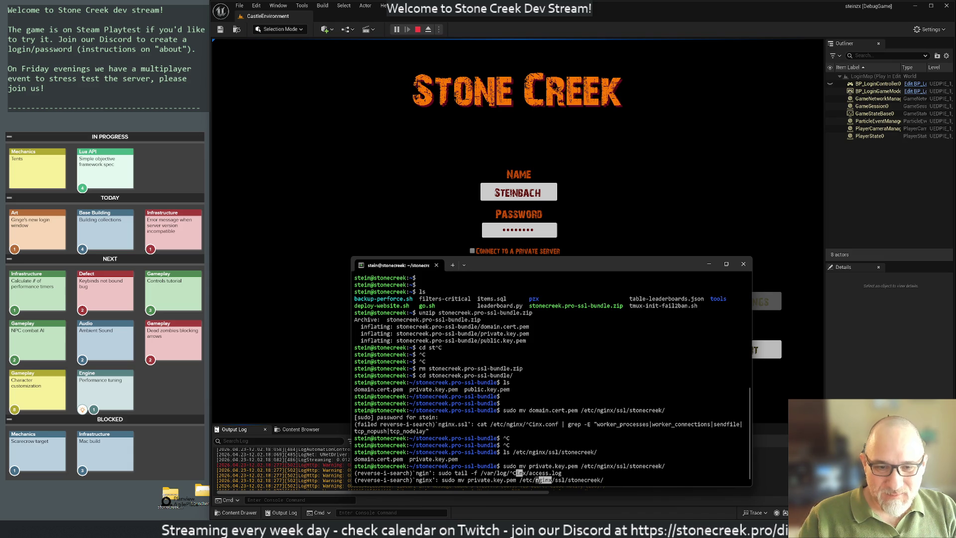
key(ctrl+r)
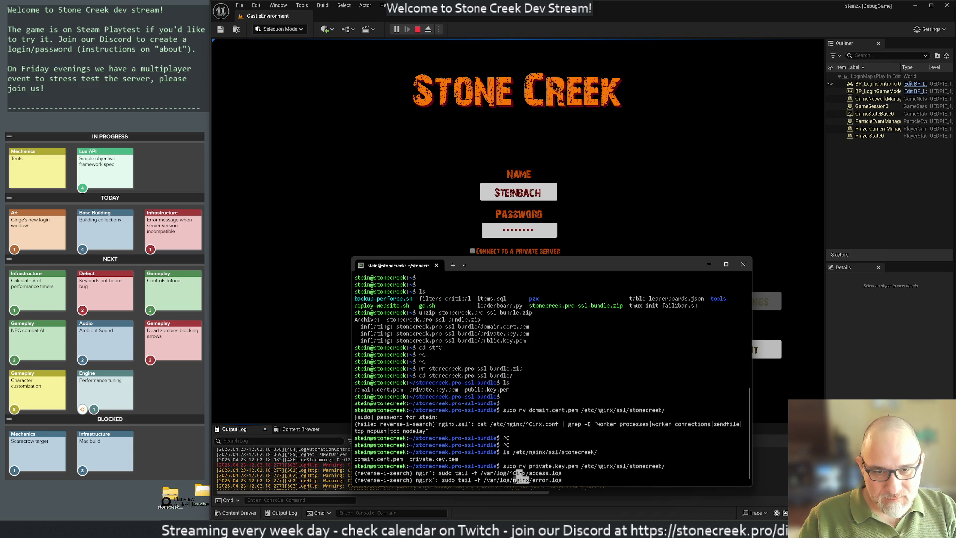
key(ctrl+r)
key(ctrl+r)
key(ctrl+r)
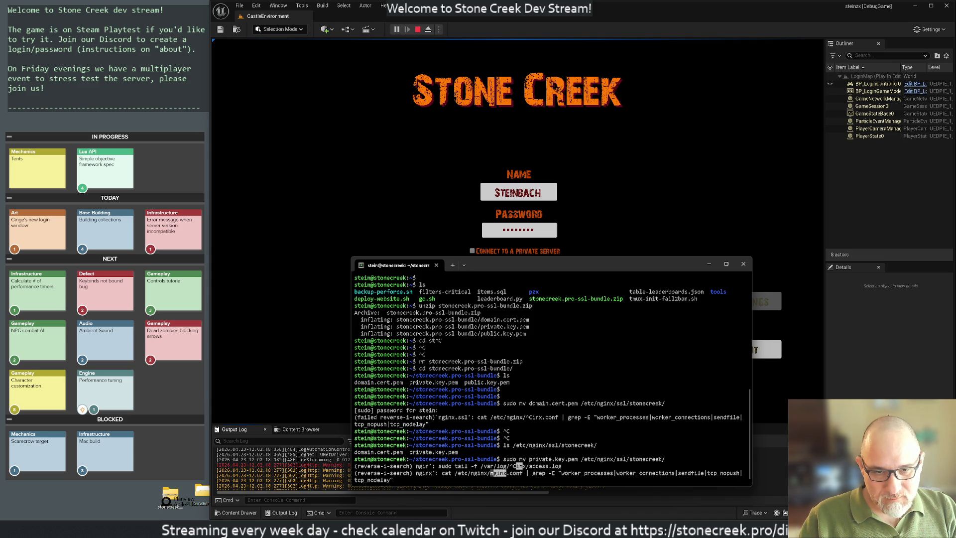
key(ctrl+r)
key(ctrl+r)
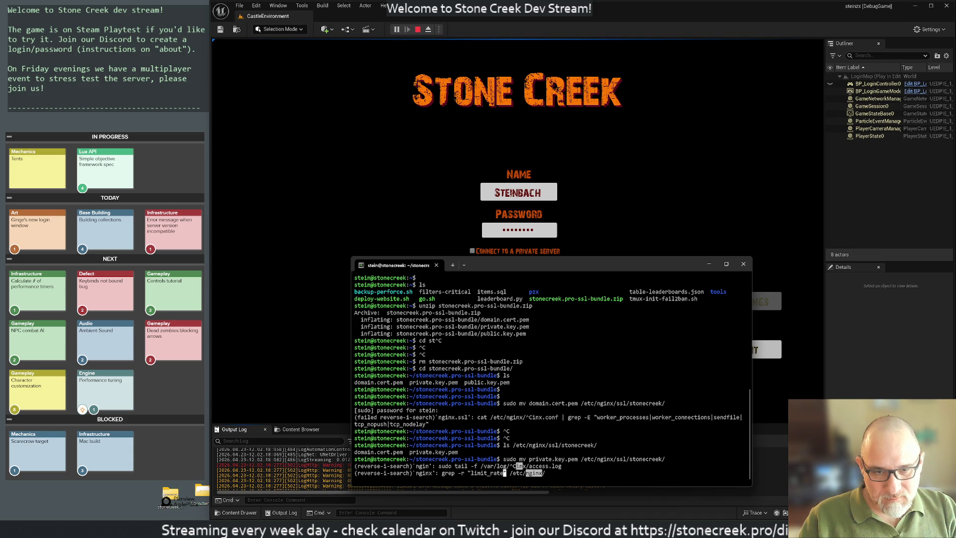
key(Return)
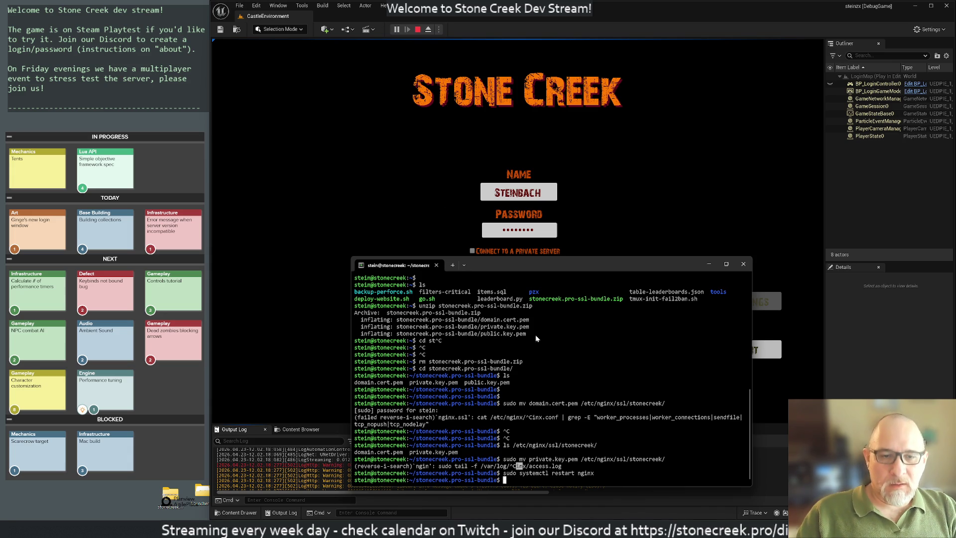
Retry the game login, removing the breakpoints on lines 119 and 156 and resuming in Rider
click(479, 238)
click(532, 357)
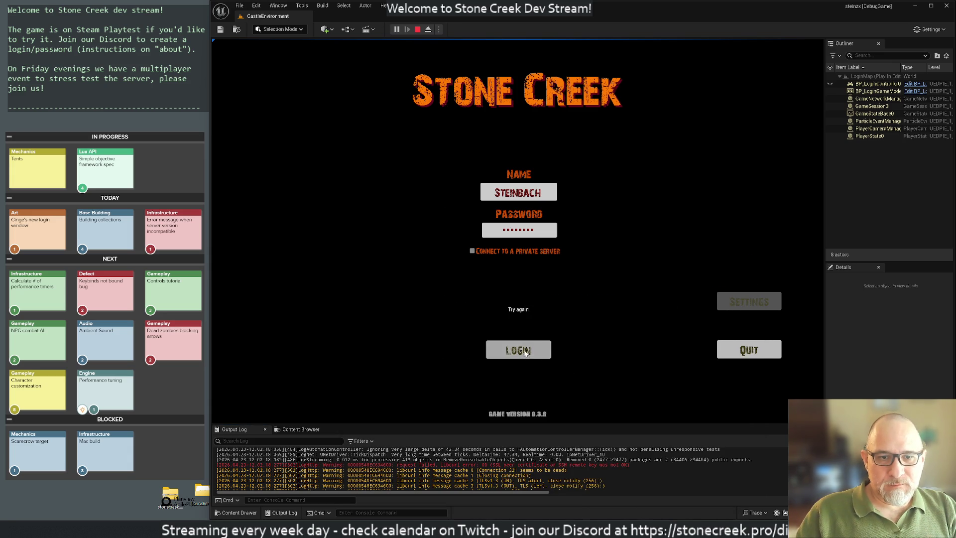
key(F9)
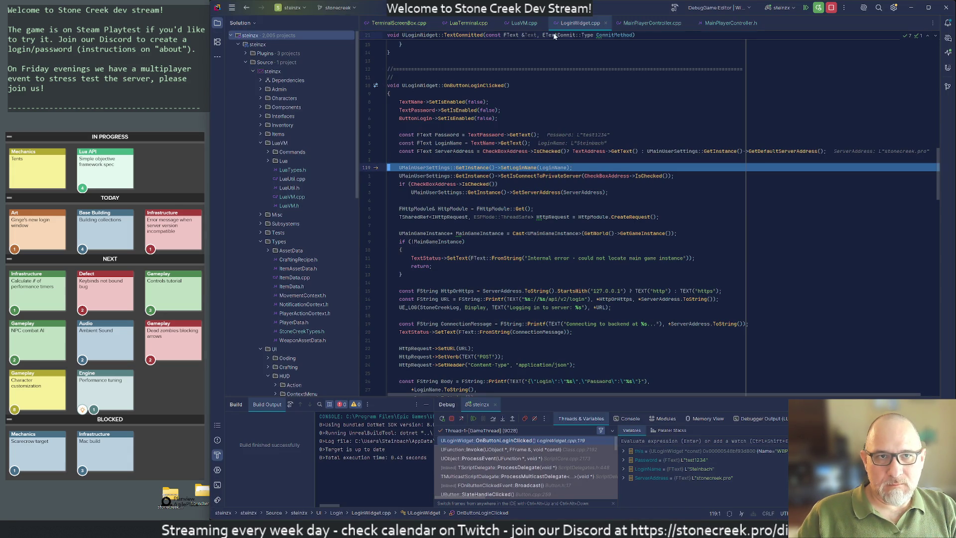
click(806, 8)
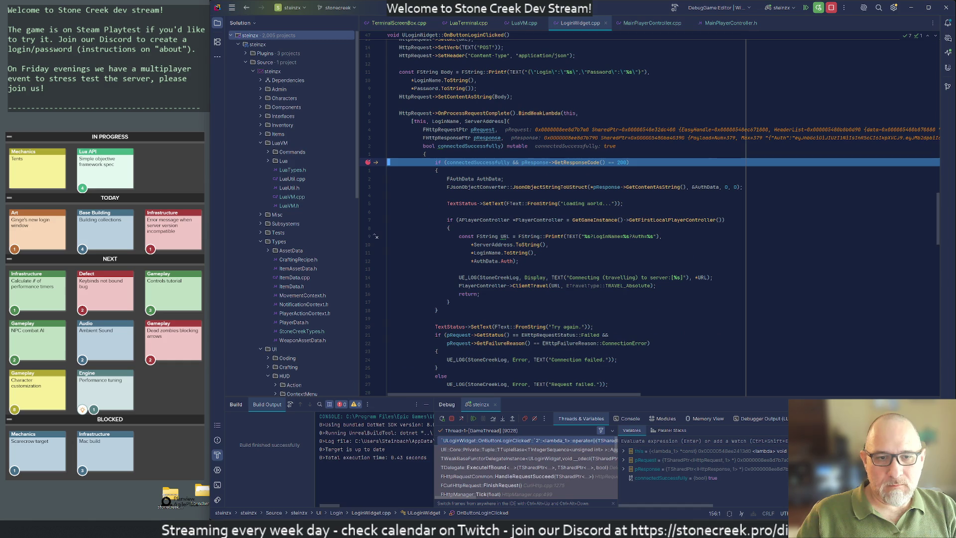
key(F9)
key(F5)
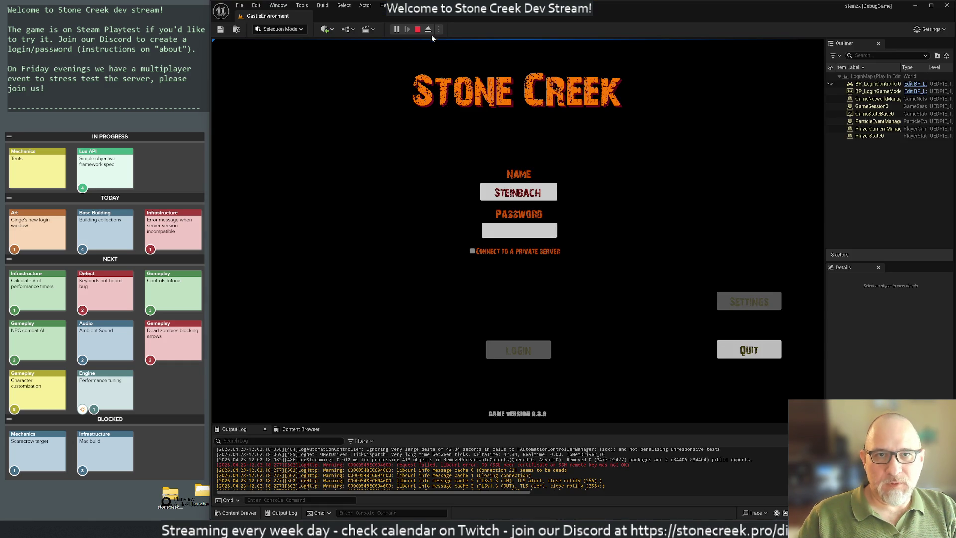
Stop the Unreal play-in-editor session and switch to the Steam library
click(418, 29)
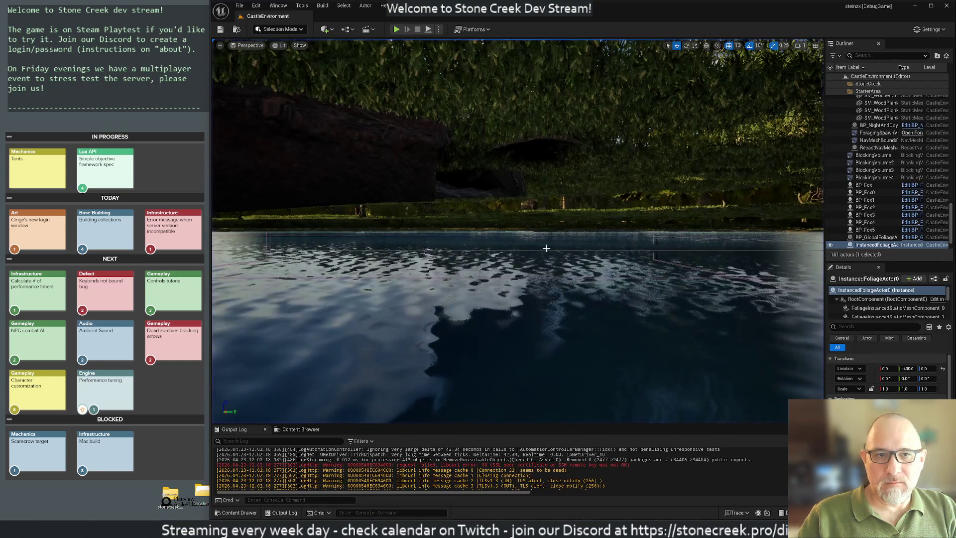
key(f)
drag(522, 380, 522, 379)
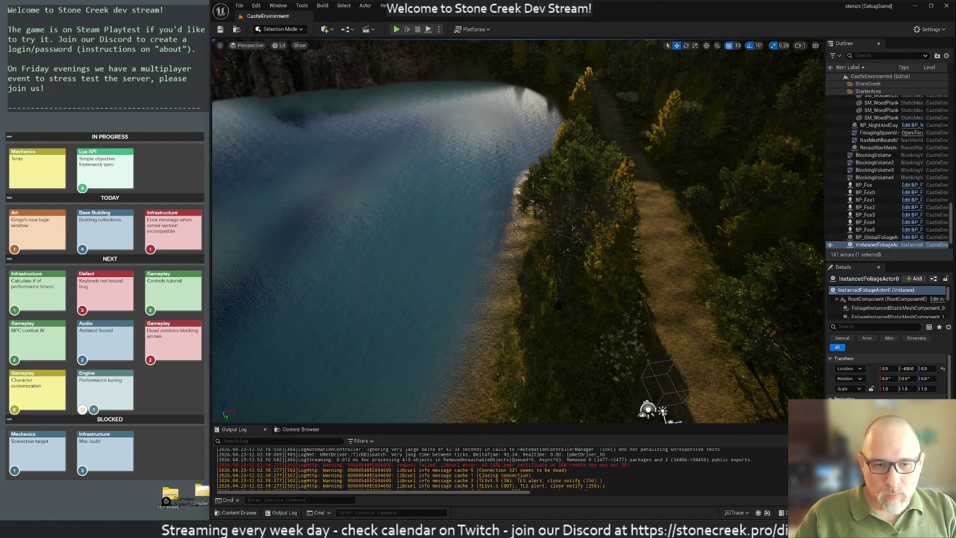
key(alt+Tab)
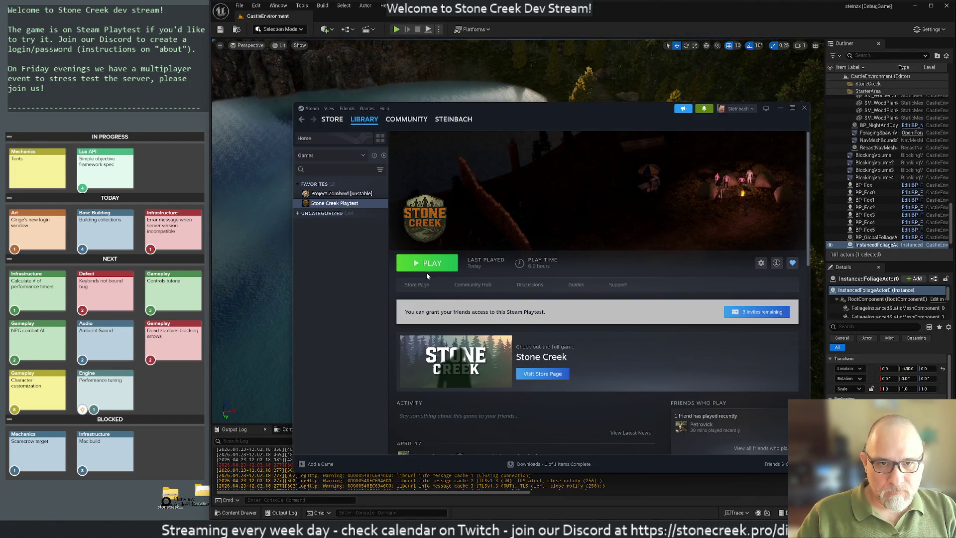
Launch Stone Creek Playtest with PLAY from the Steam library
click(427, 264)
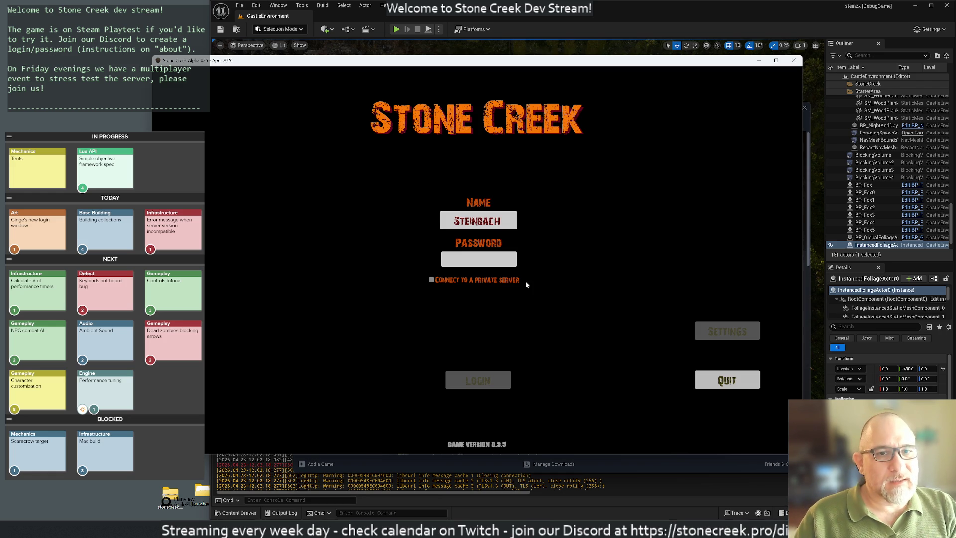
Finish entering the account password and submit the login, letting the world load
text(********)
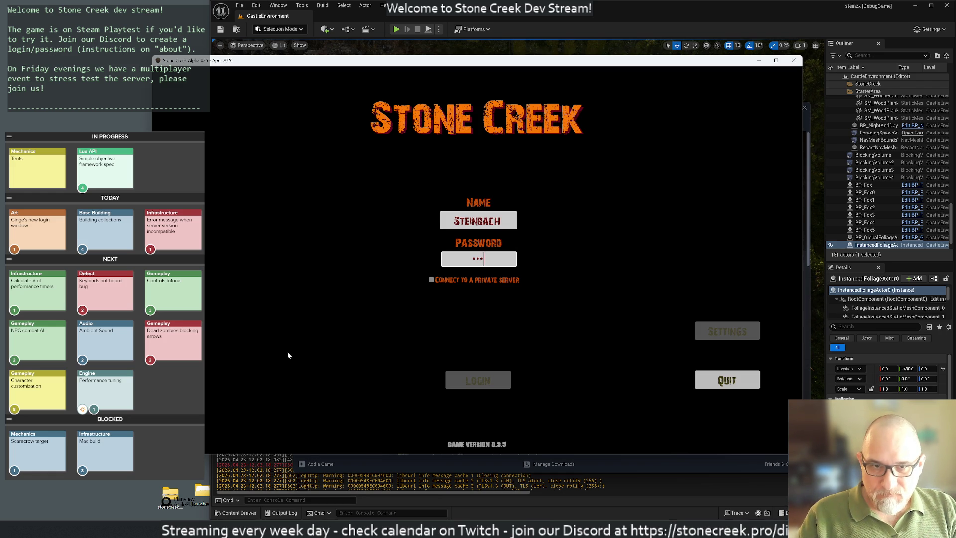
key(Return)
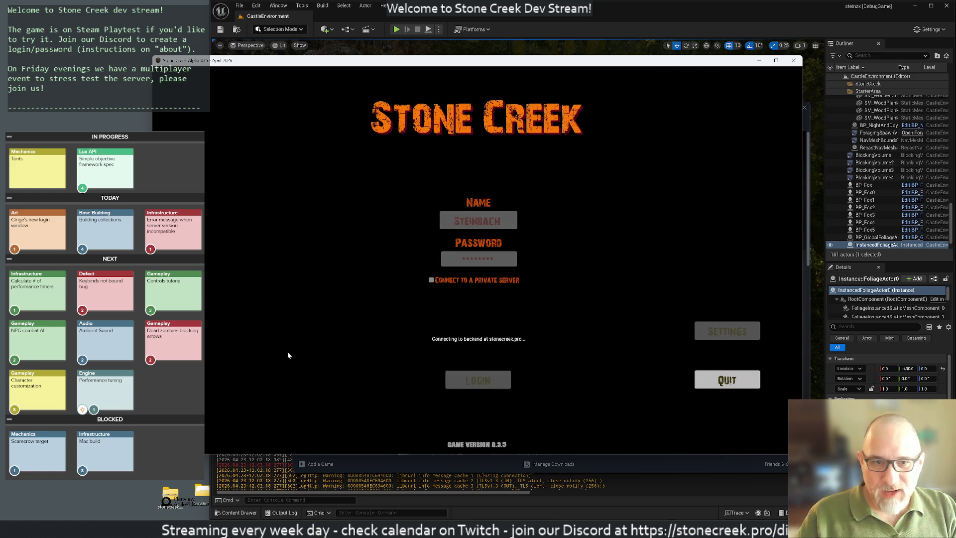
drag(322, 63, 379, 66)
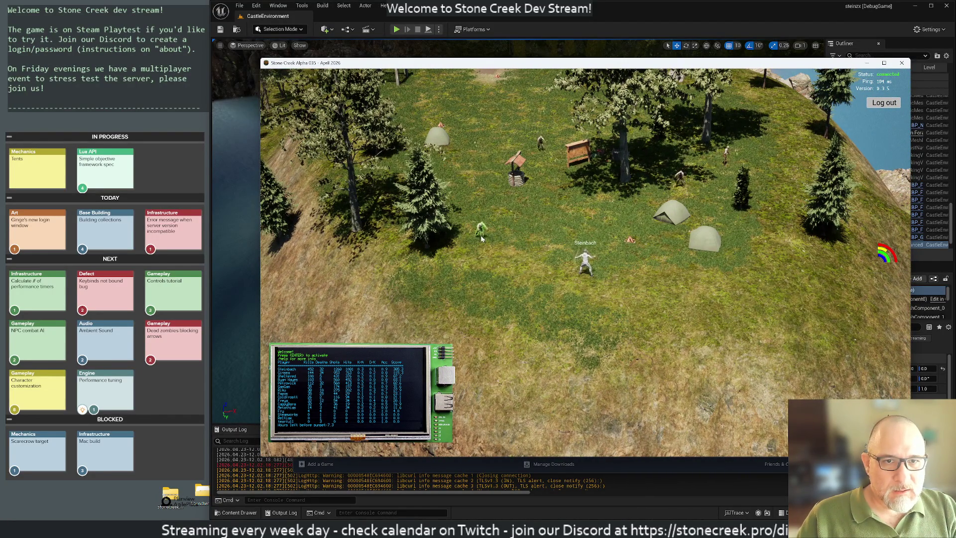
Fire repeatedly at the target, then walk the character past the tents toward the cliffs
drag(472, 246, 458, 252)
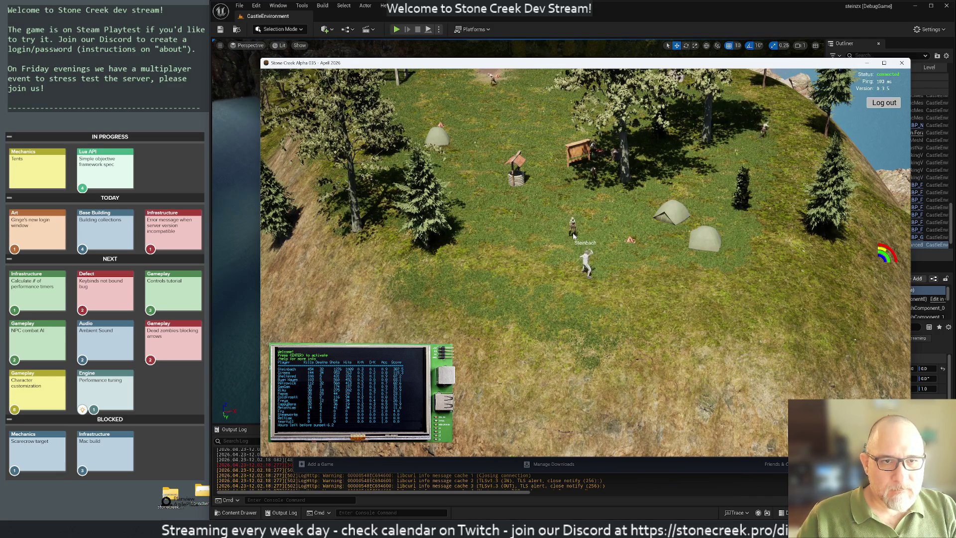
key(d)
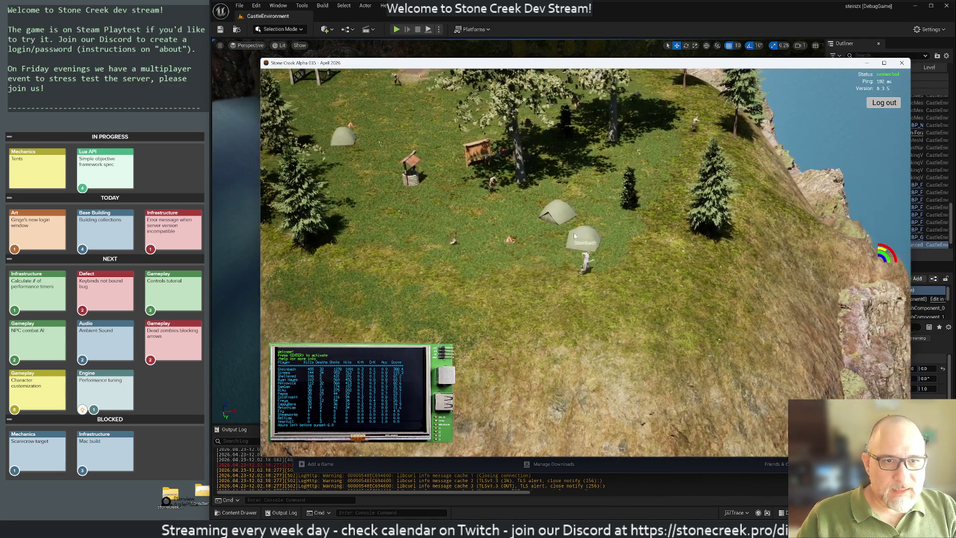
right_click(571, 249)
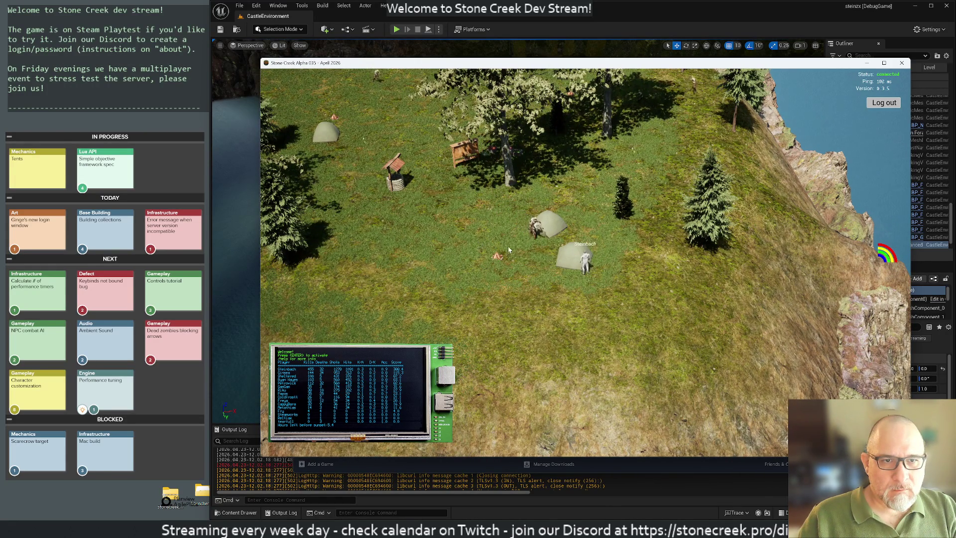
key(w)
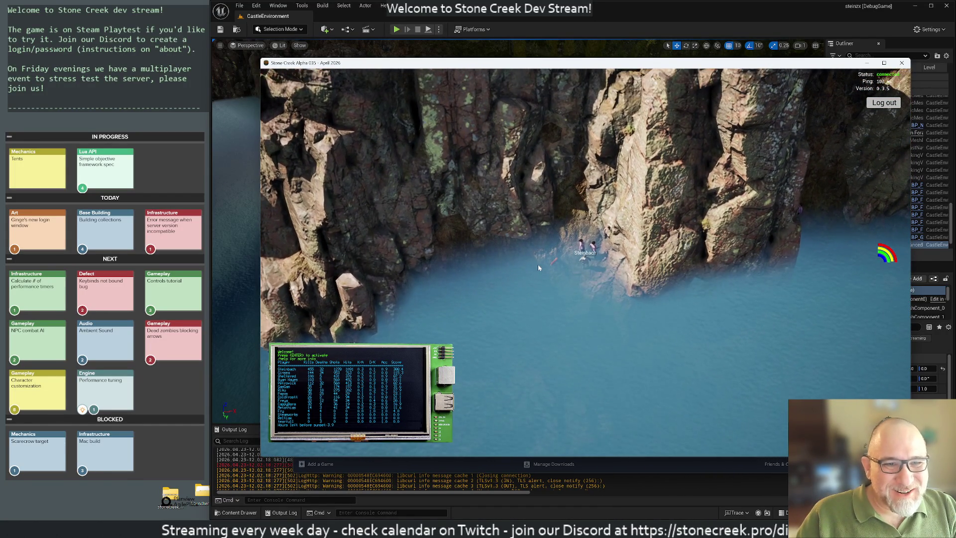
Check the inventory, then swim the character through the water and climb the cliff
key(i)
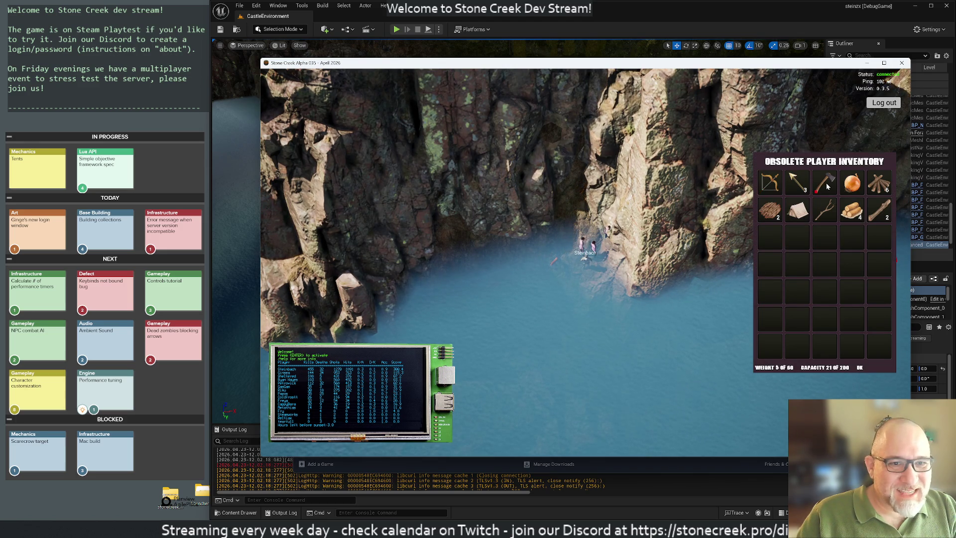
key(i)
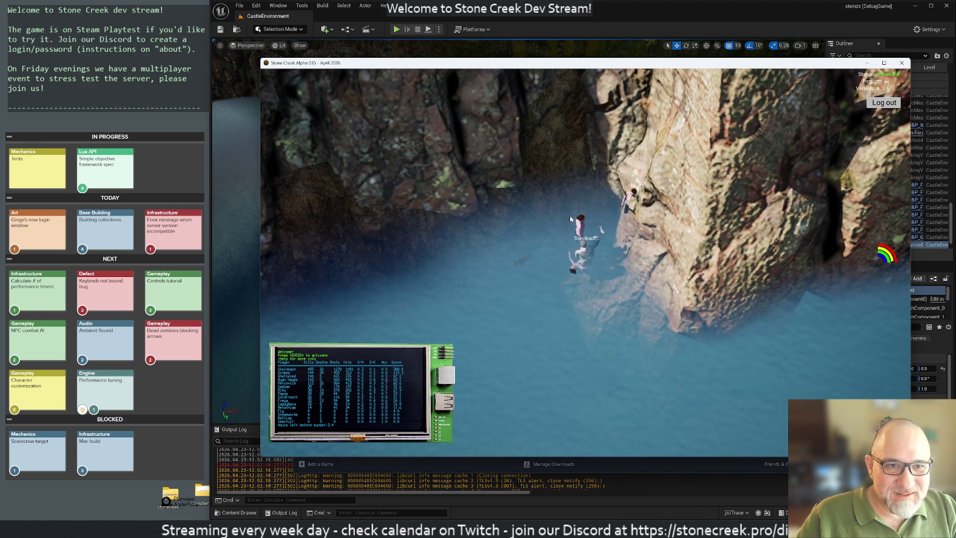
key(w)
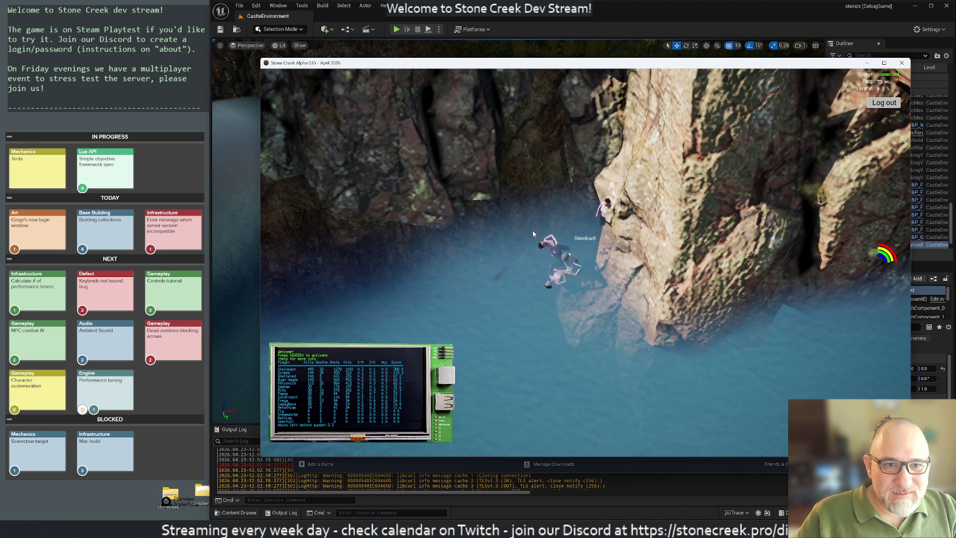
key(w)
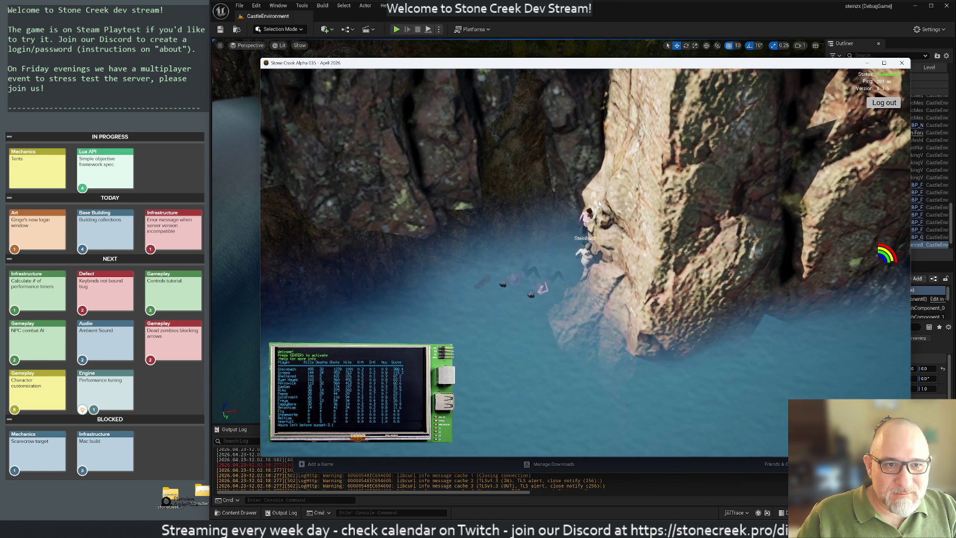
key(w)
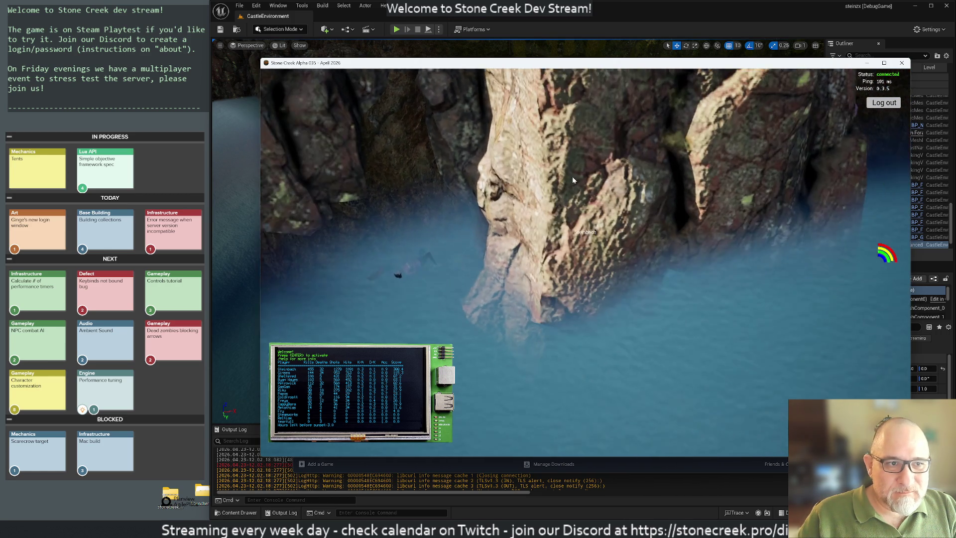
key(w)
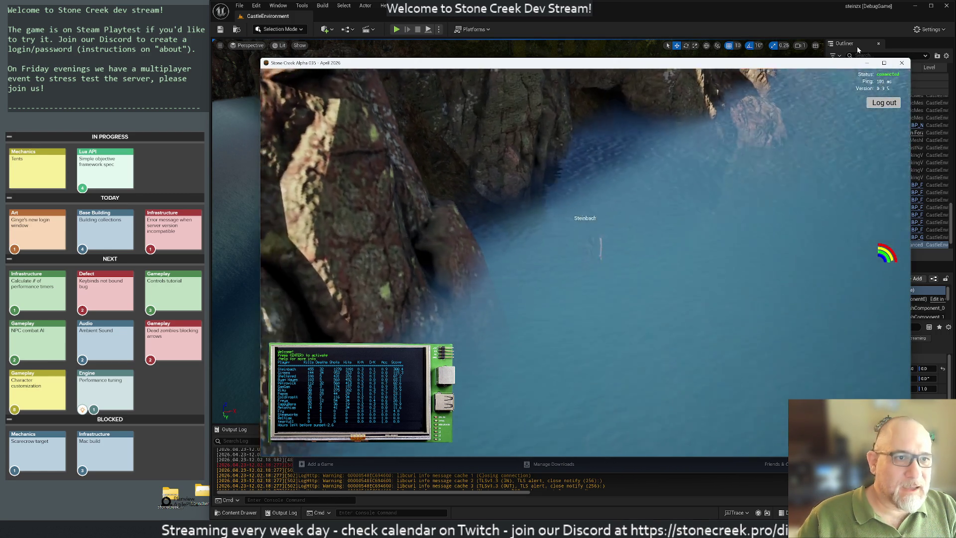
Teleport home with the /ho chat command and equip the bow instead of the axe
key(Return)
text(/ho)
key(Return)
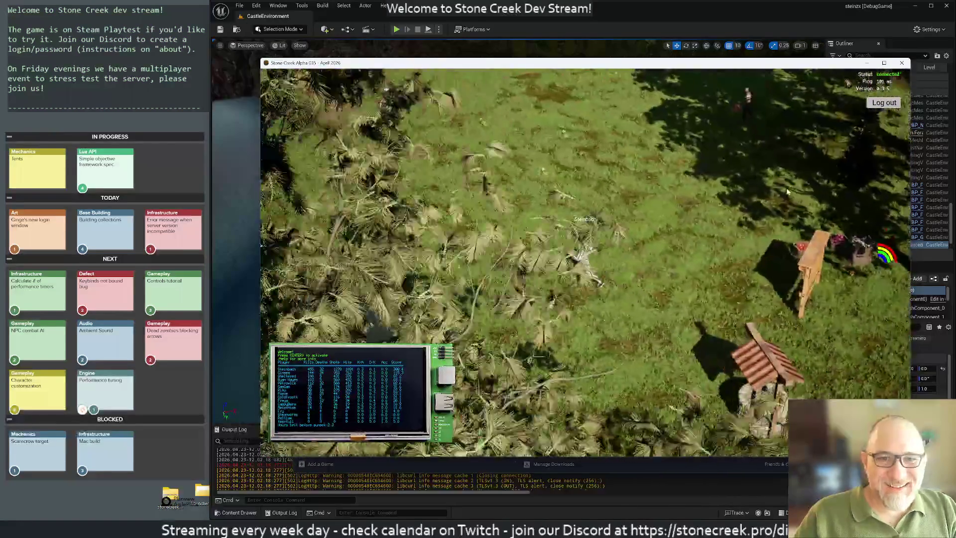
key(i)
click(775, 181)
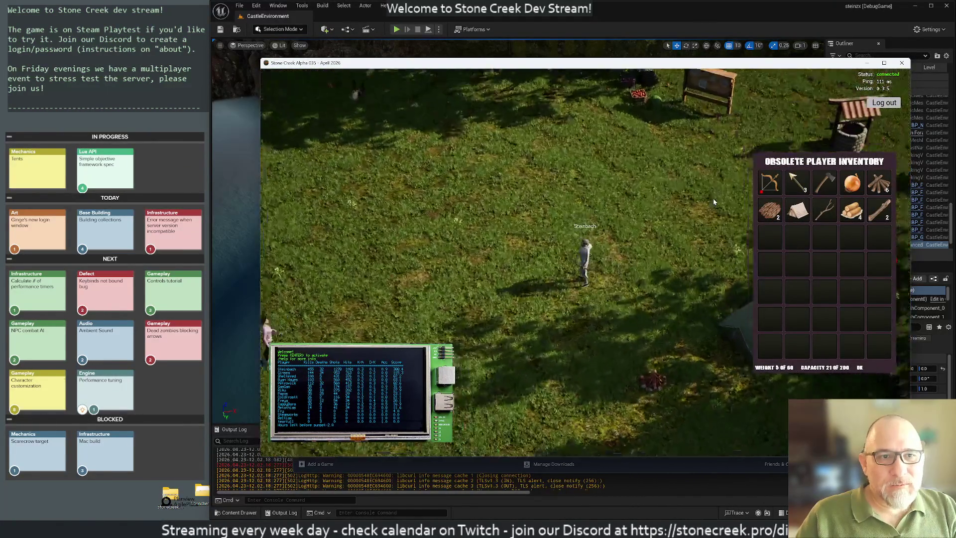
key(i)
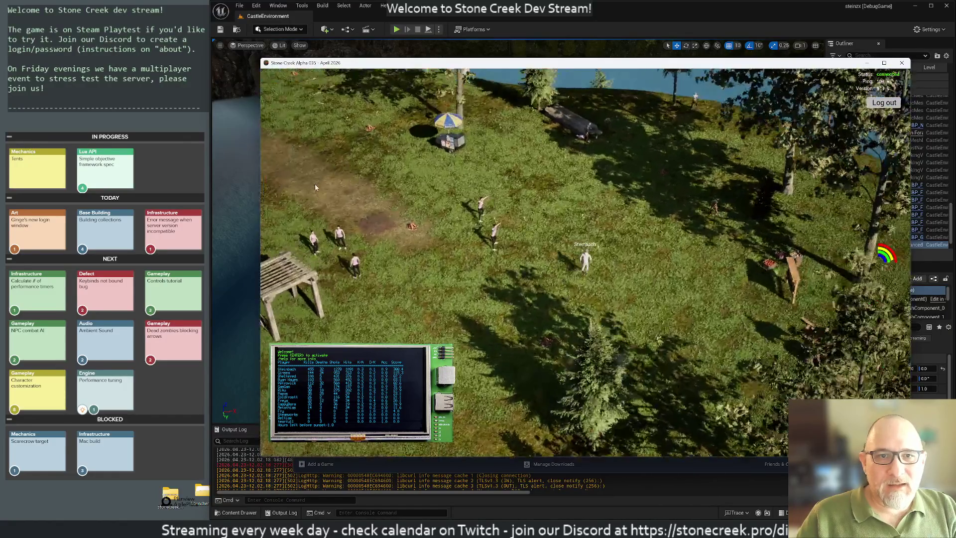
Run the character past the picnic area to the pergola and collect 40 arrows
mouse_move(314, 187)
mouse_down()
mouse_move(273, 196)
mouse_move(581, 168)
mouse_move(621, 144)
mouse_move(441, 164)
mouse_move(497, 208)
mouse_move(280, 193)
mouse_up()
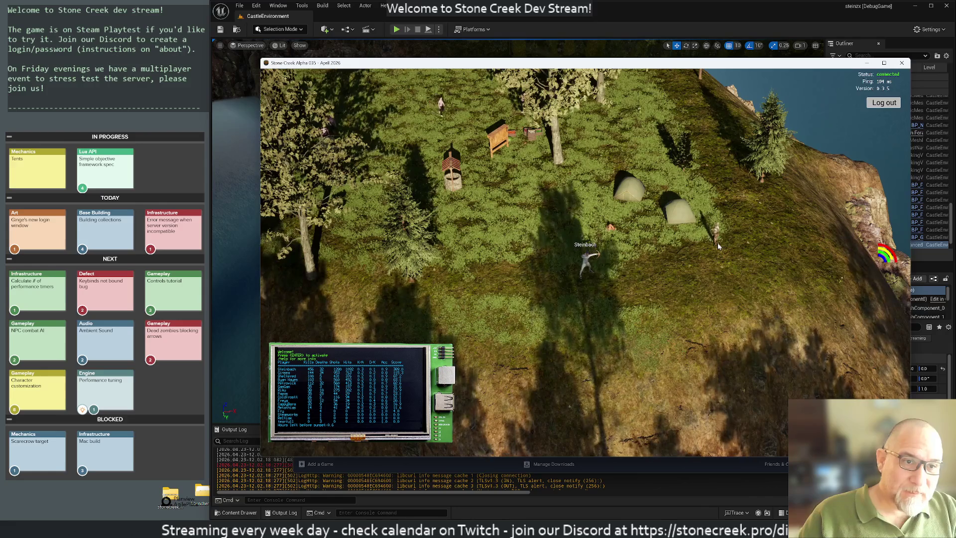
key(w)
key(w)
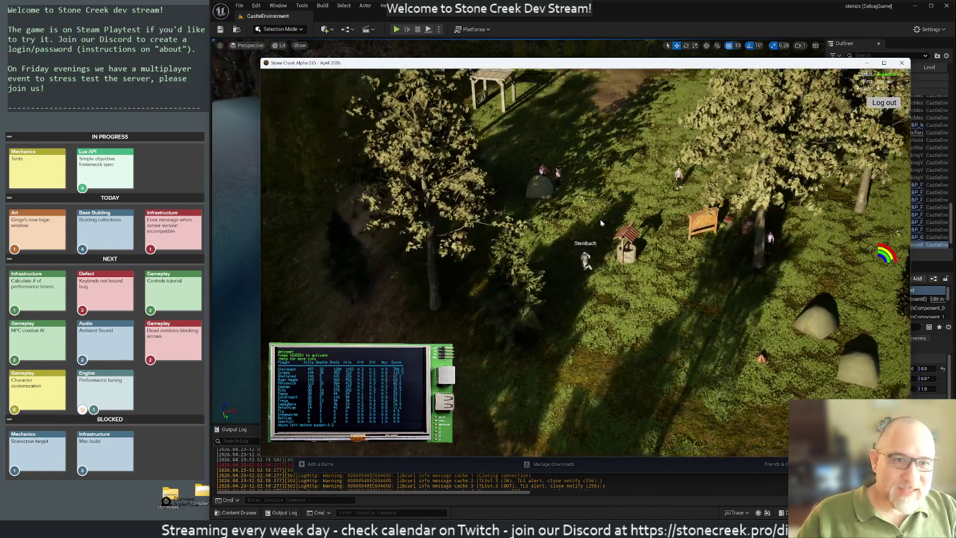
key(w)
key(w)
key(w)
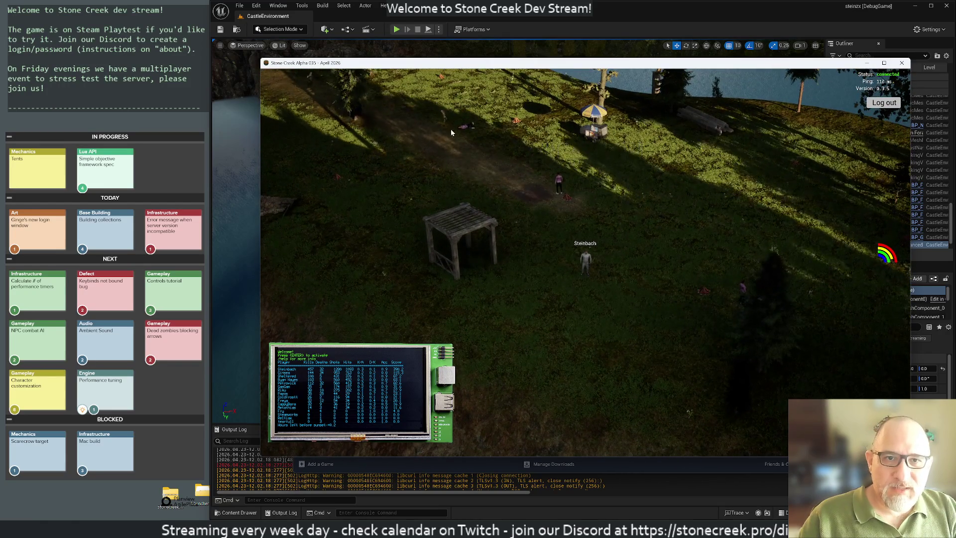
key(w)
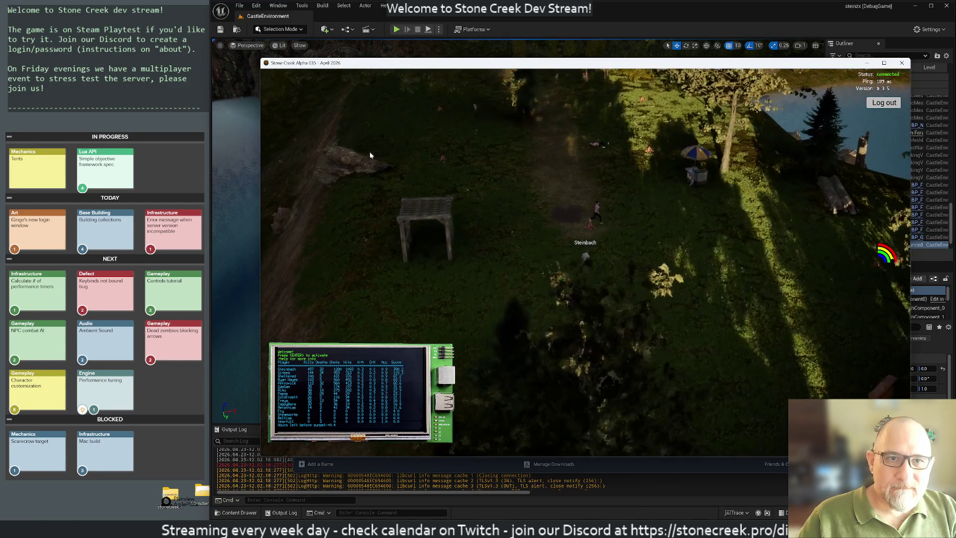
key(w)
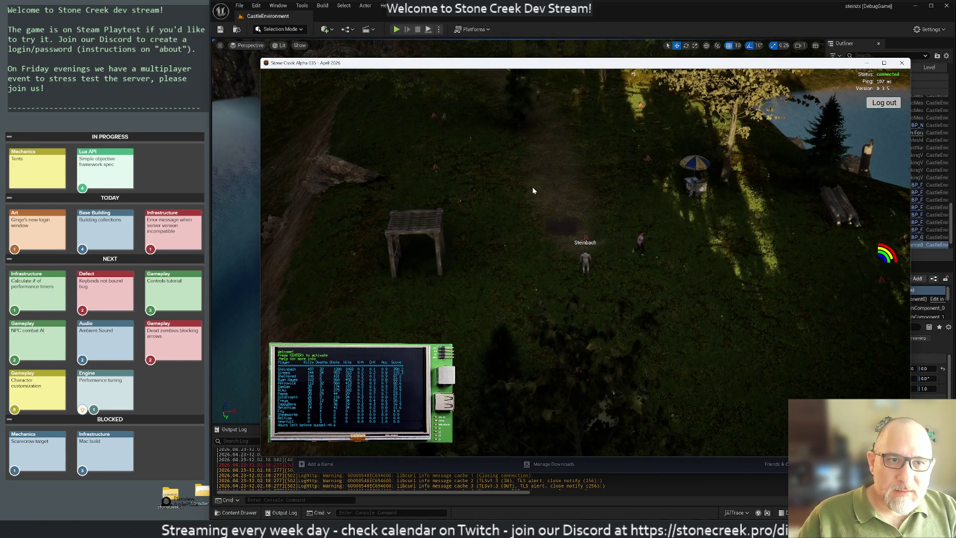
click(502, 174)
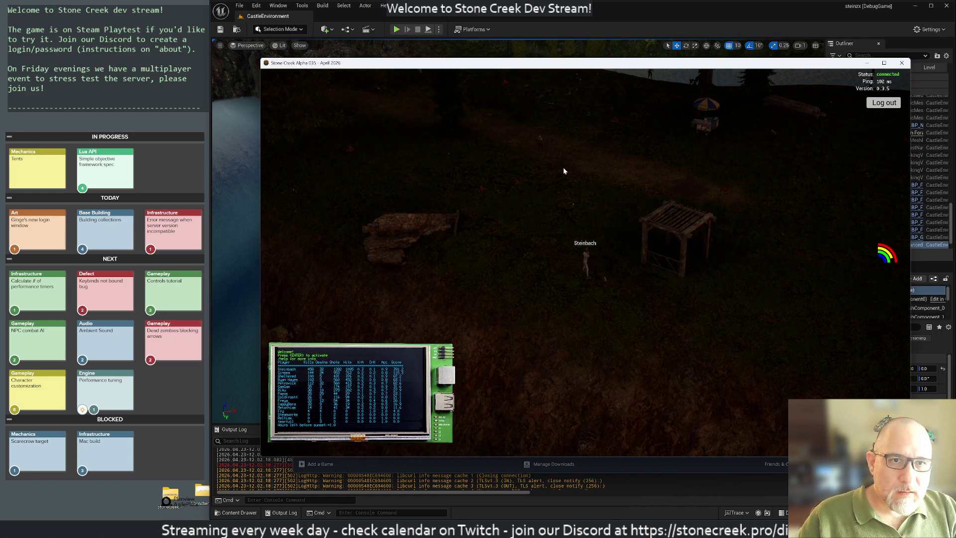
Fire the bow at nearby creatures, retrying attacks during the cooldown until an arrow flies
click(554, 235)
click(553, 238)
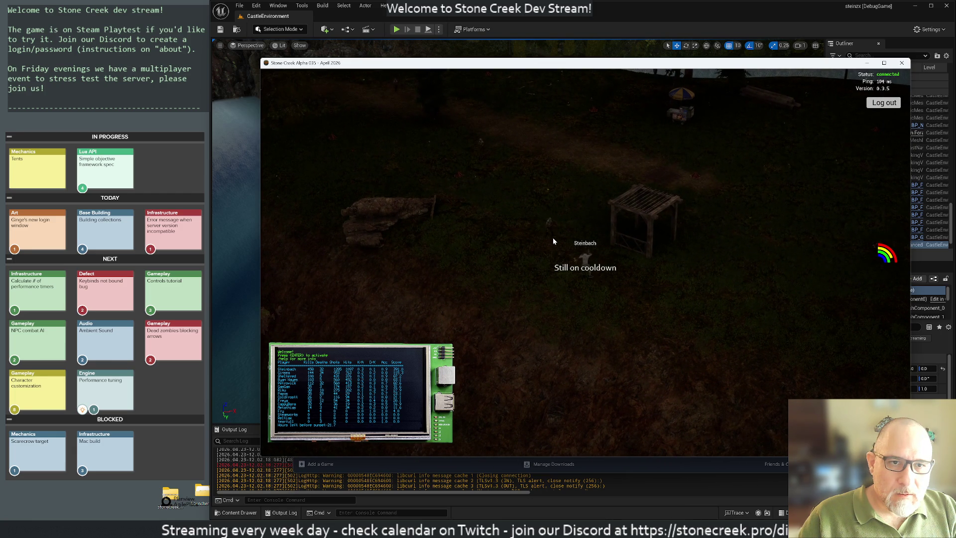
click(518, 215)
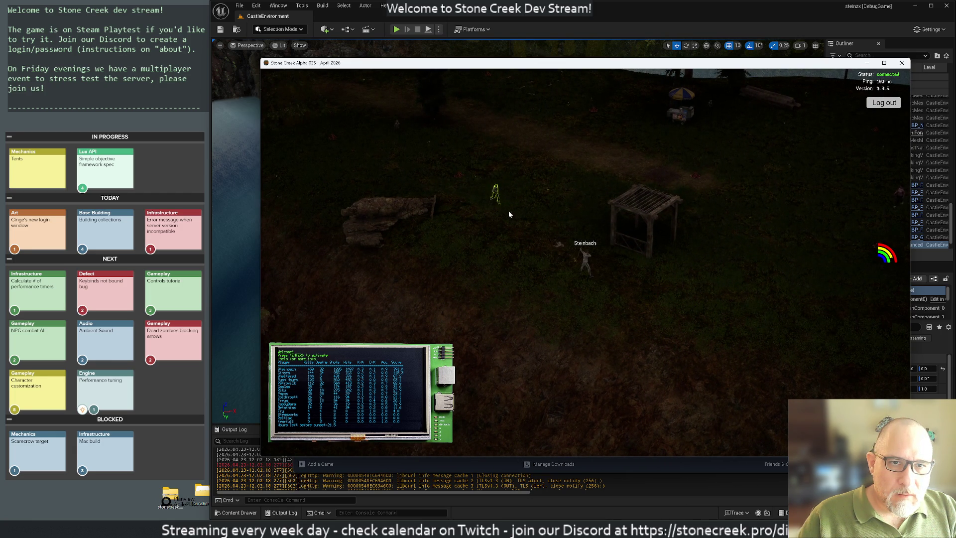
click(518, 229)
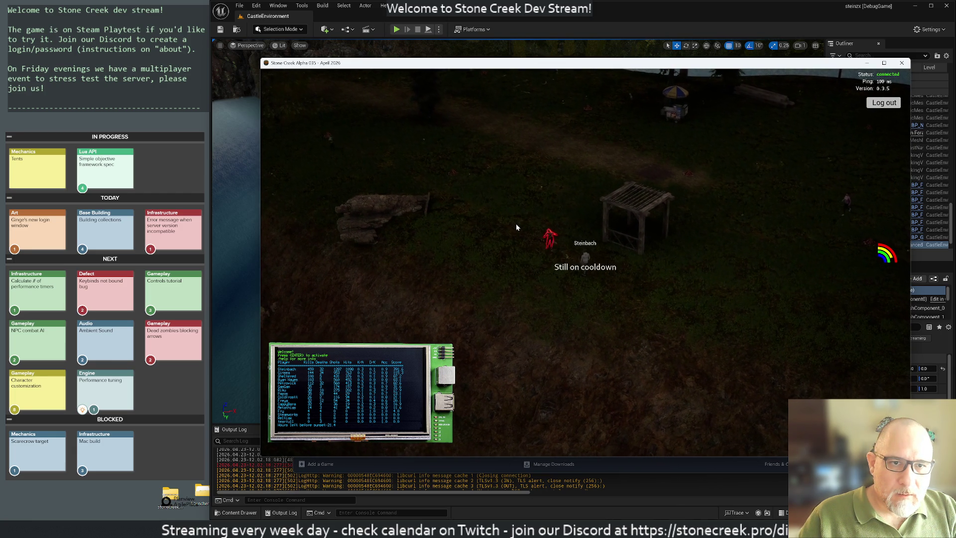
click(512, 225)
click(523, 227)
click(525, 231)
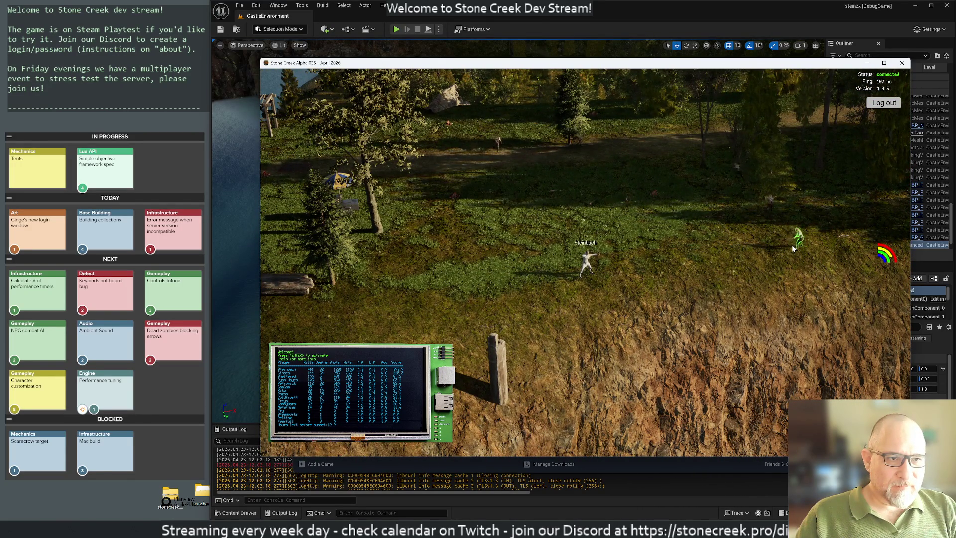
click(794, 249)
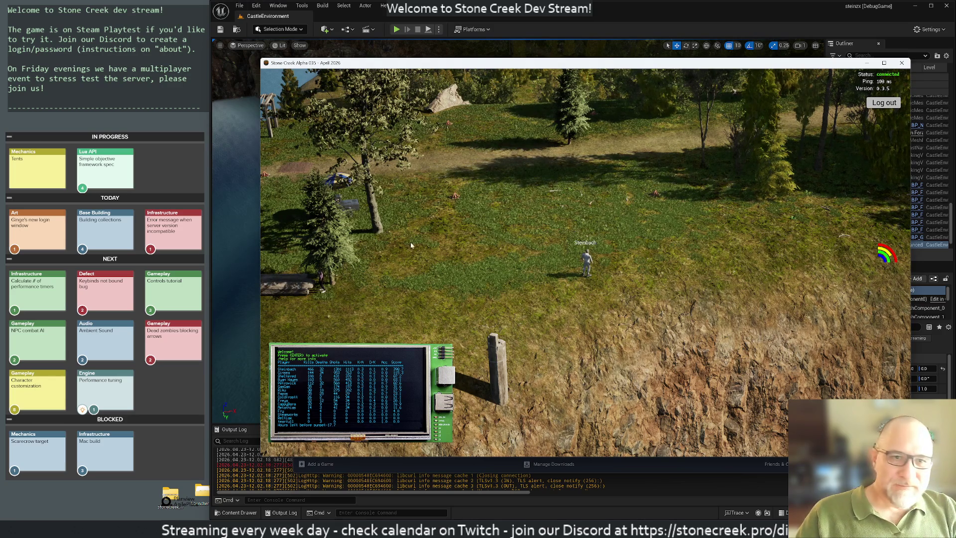
Log out to the login screen, quit the Stone Creek client, and close the Steam library
drag(521, 227, 872, 117)
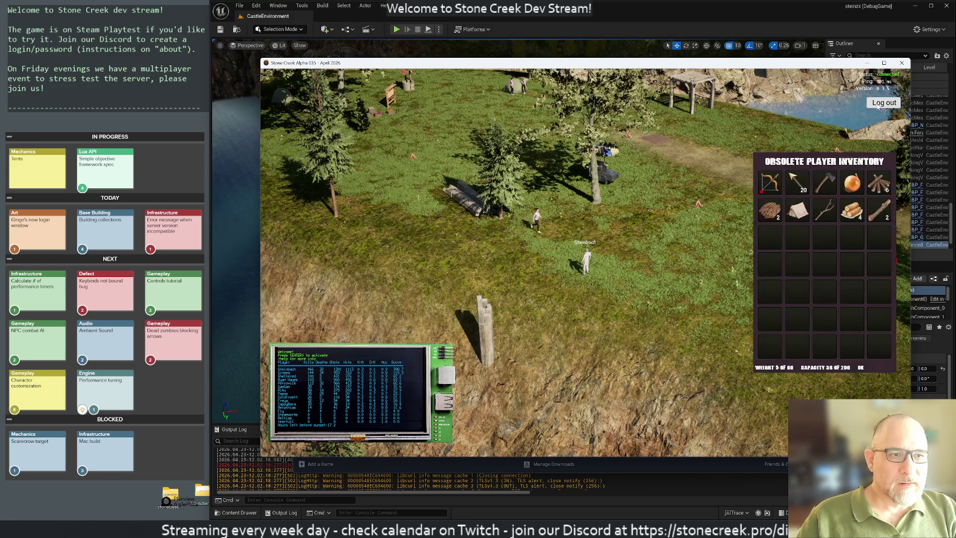
click(877, 104)
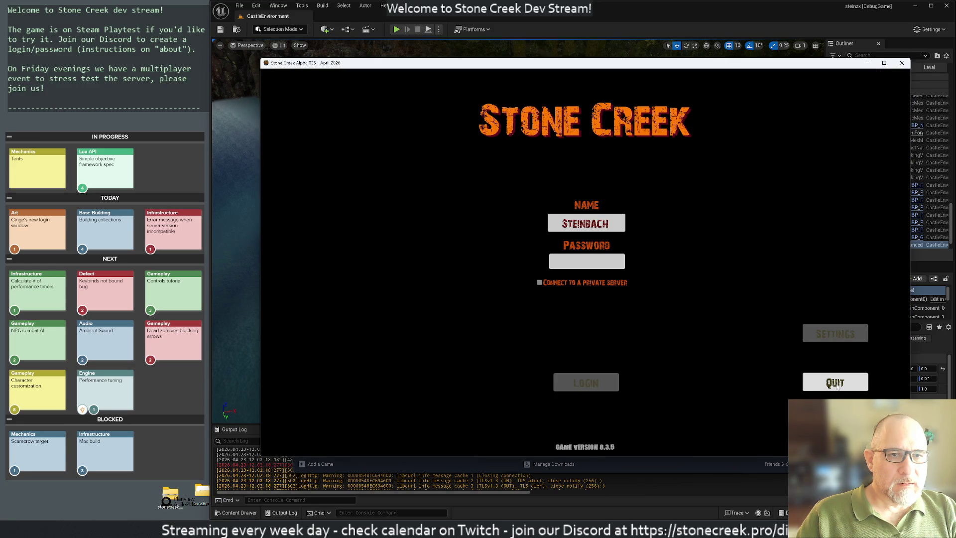
click(836, 386)
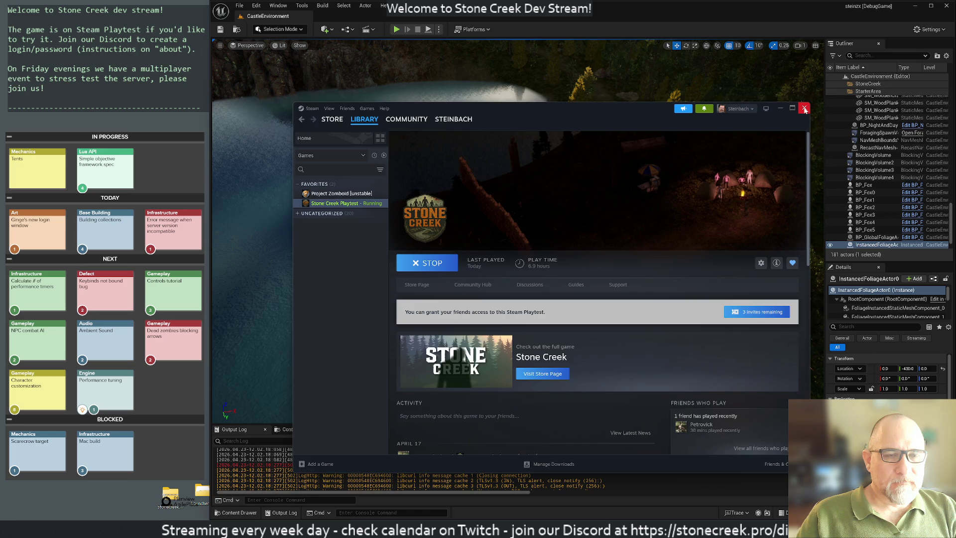
click(805, 109)
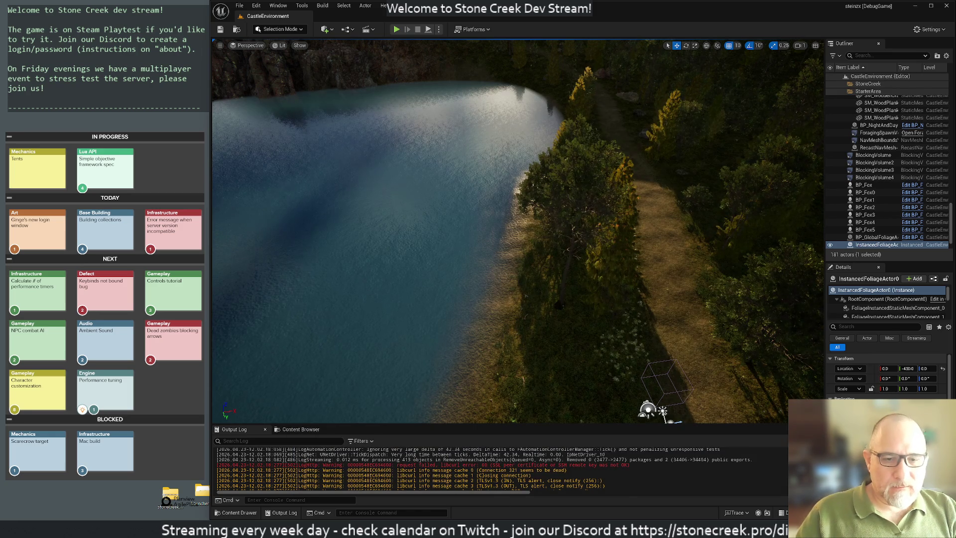
Search for Discord without launching it, select SM_WaterPlane, and bring the LeanKit board forward
key(super)
text(discord)
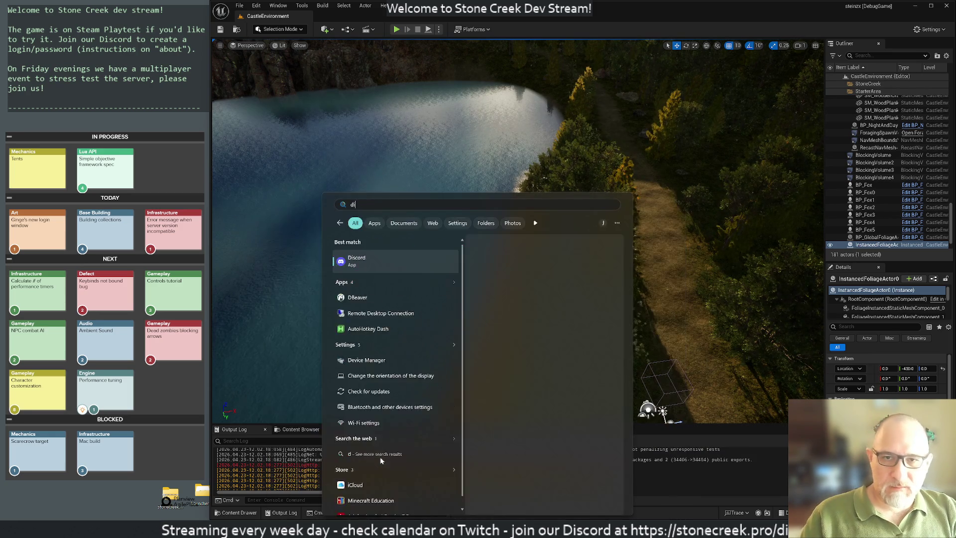
key(Return)
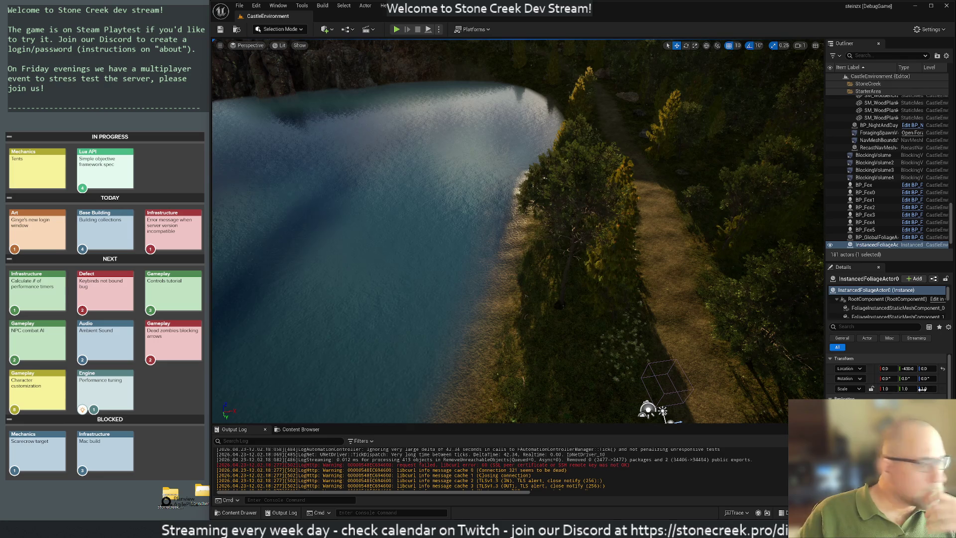
click(504, 293)
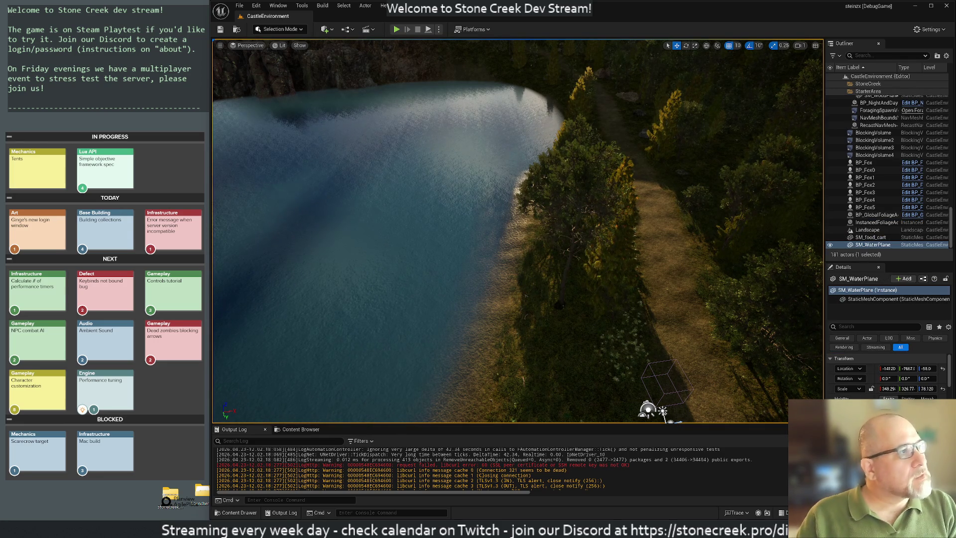
click(821, 529)
Move the Tents and Simple objective framework spec cards into Today
drag(588, 55, 402, 38)
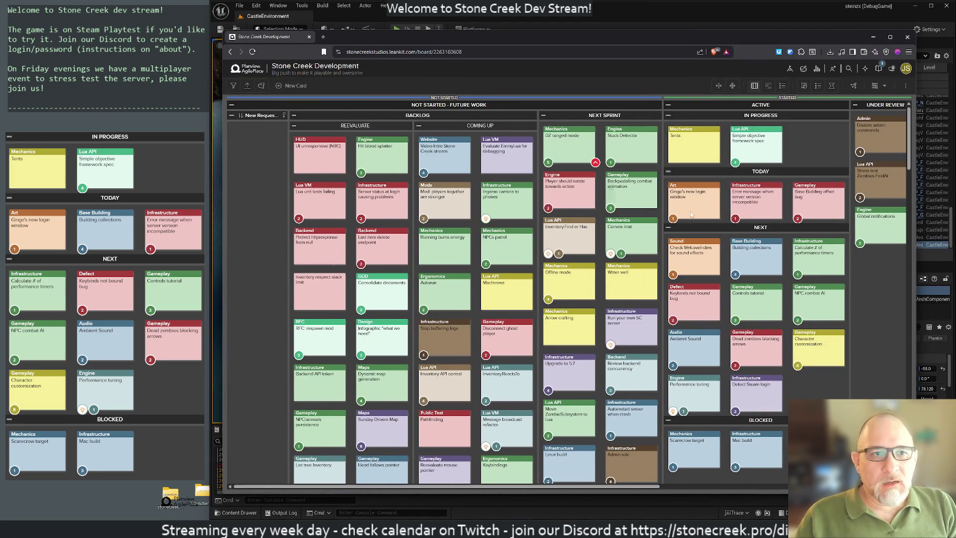
drag(685, 146, 693, 239)
drag(692, 144, 693, 242)
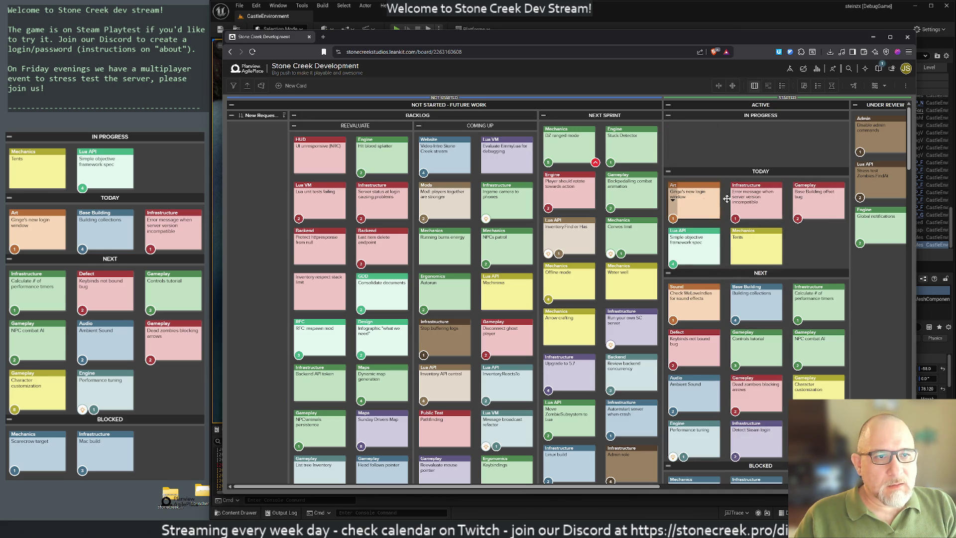
Make the server-version error card a New Feature and move it into In Progress
double_click(766, 210)
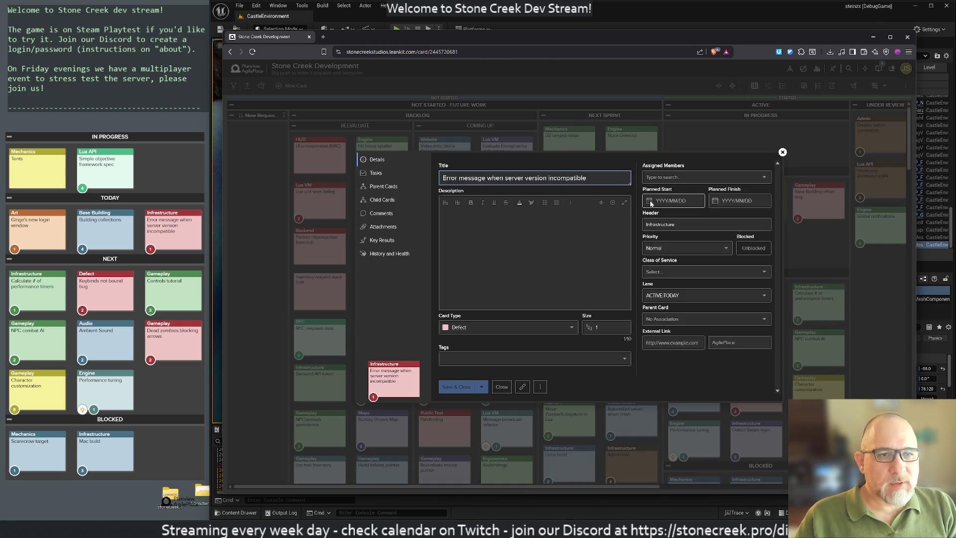
click(488, 327)
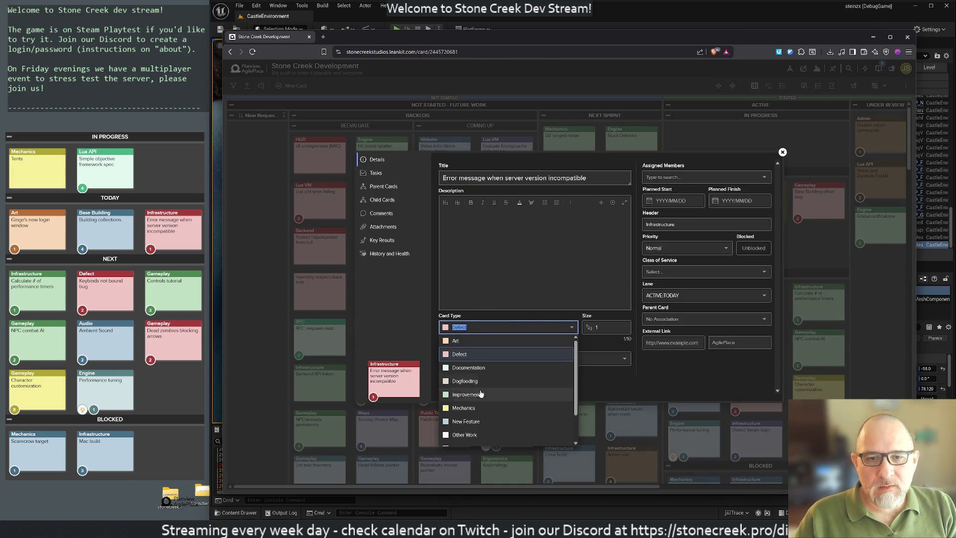
click(482, 423)
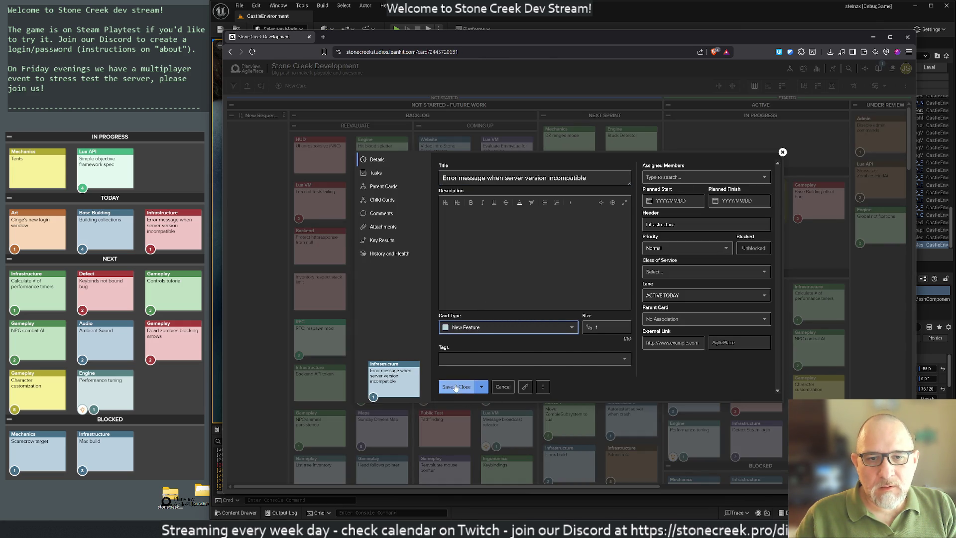
click(457, 388)
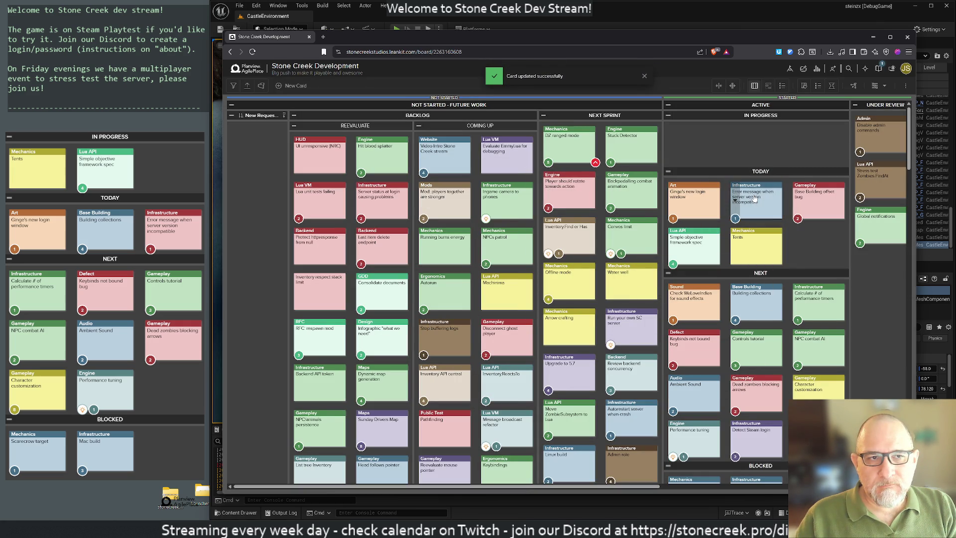
drag(754, 199, 694, 145)
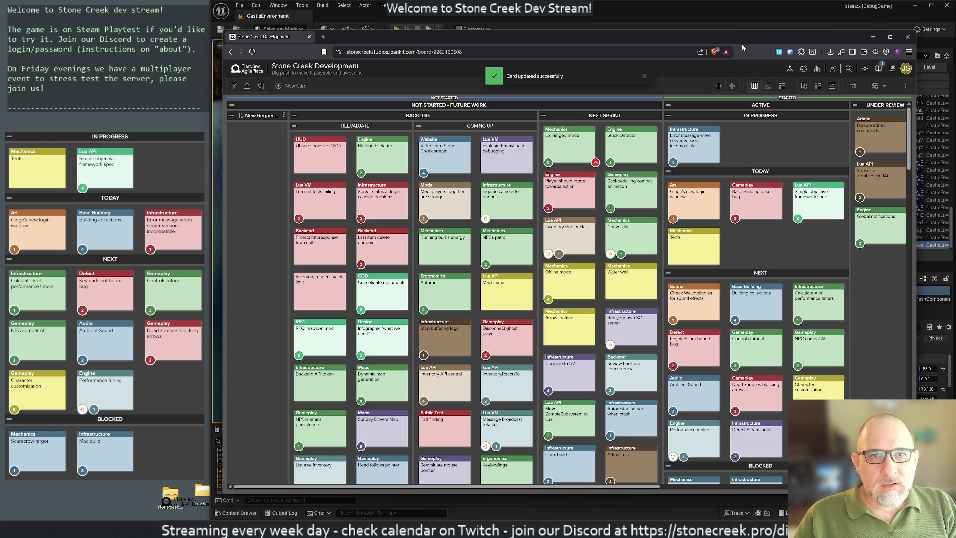
key(alt+Tab)
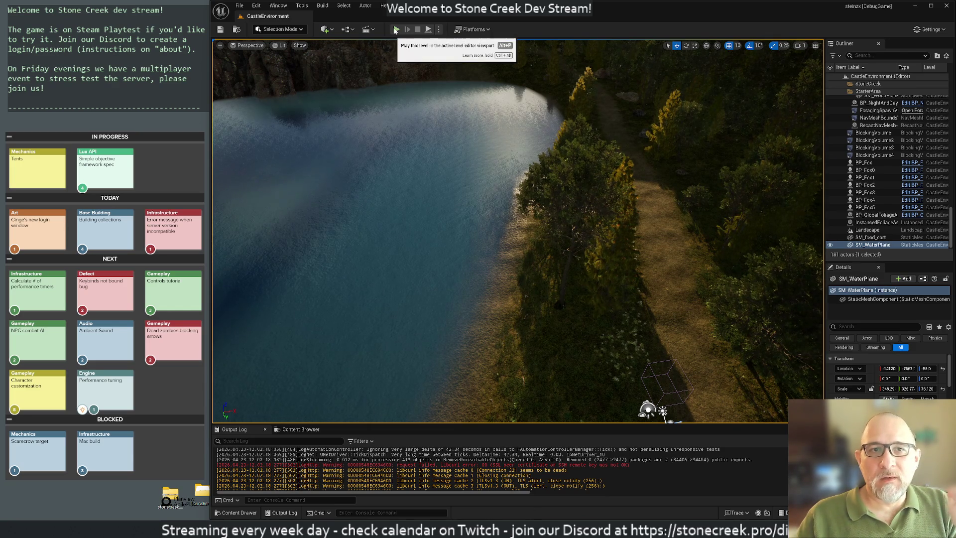
Start a play-in-editor session, log out, and log back in with the account password
click(396, 30)
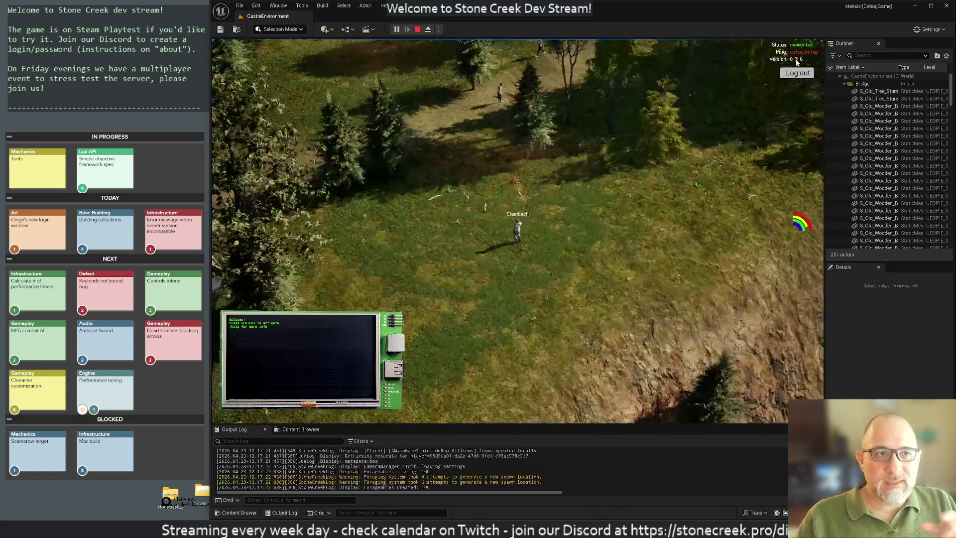
click(784, 73)
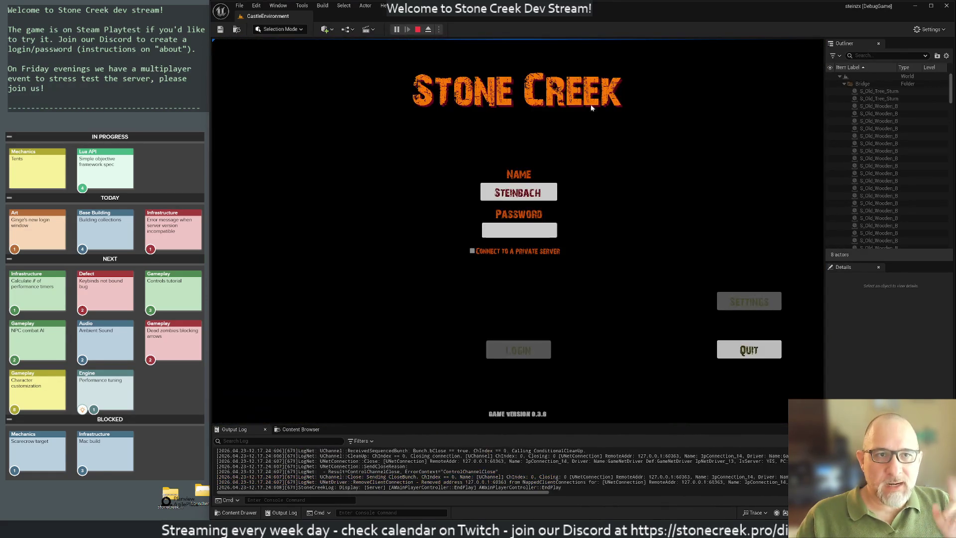
text(*******)
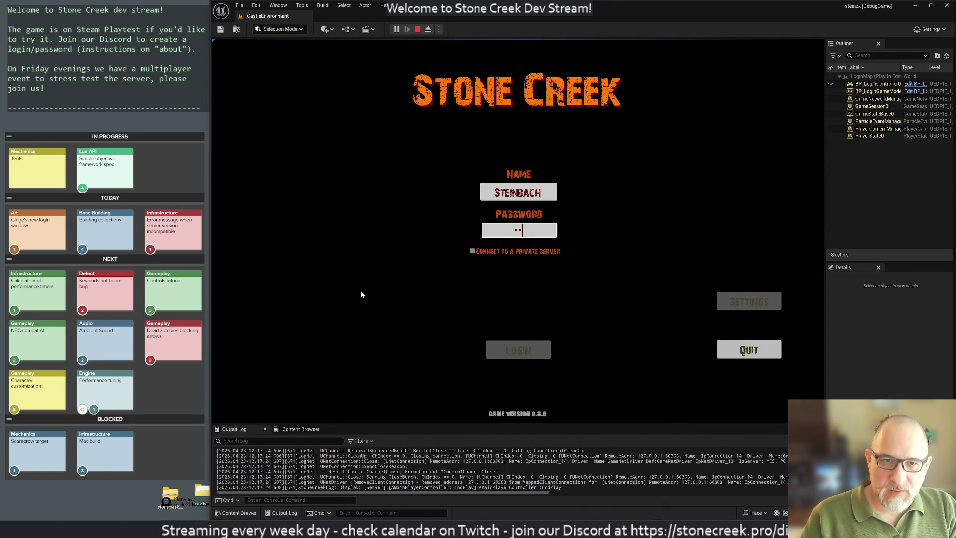
text(*)
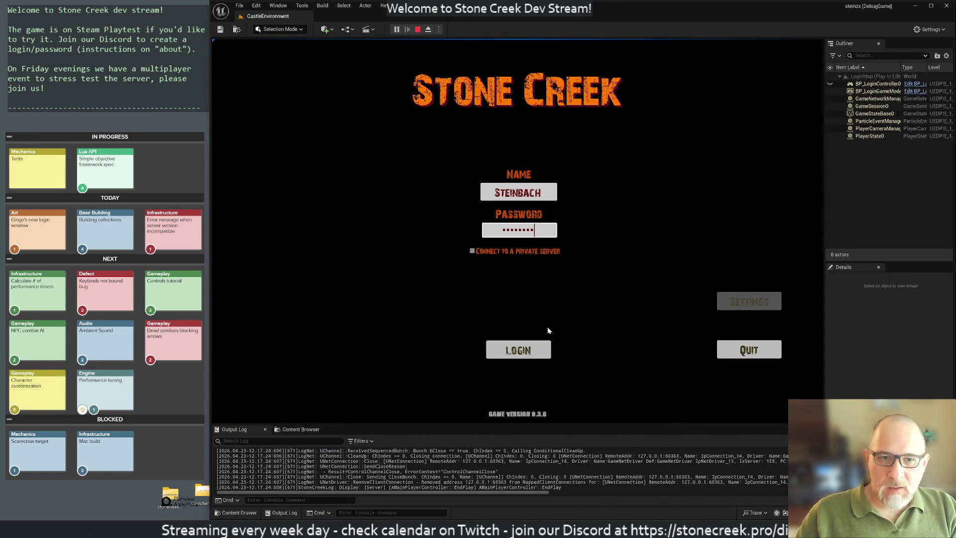
click(513, 349)
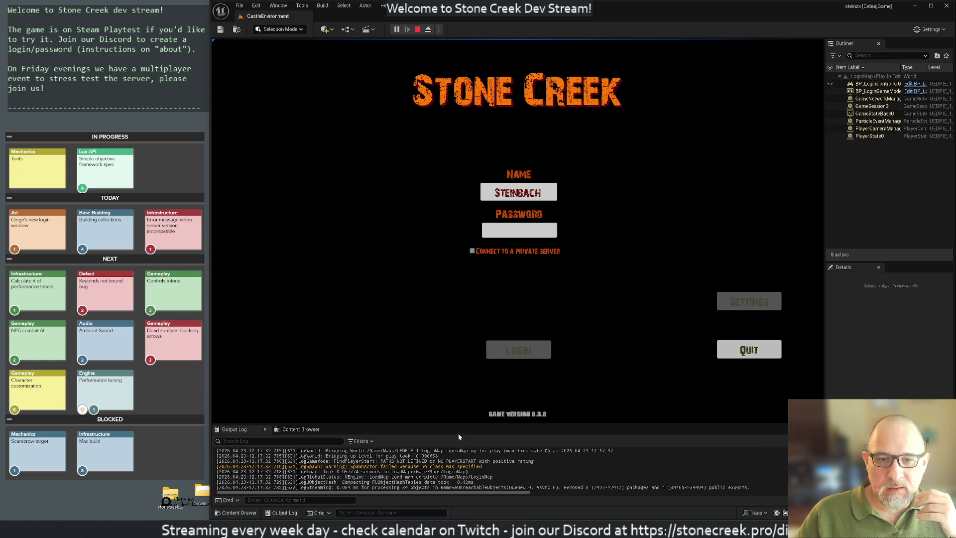
Enlarge the Output Log, scroll up to the version-mismatch errors, and bring LeanKit alongside
mouse_move(447, 424)
mouse_down()
mouse_move(448, 300)
mouse_move(449, 321)
mouse_up()
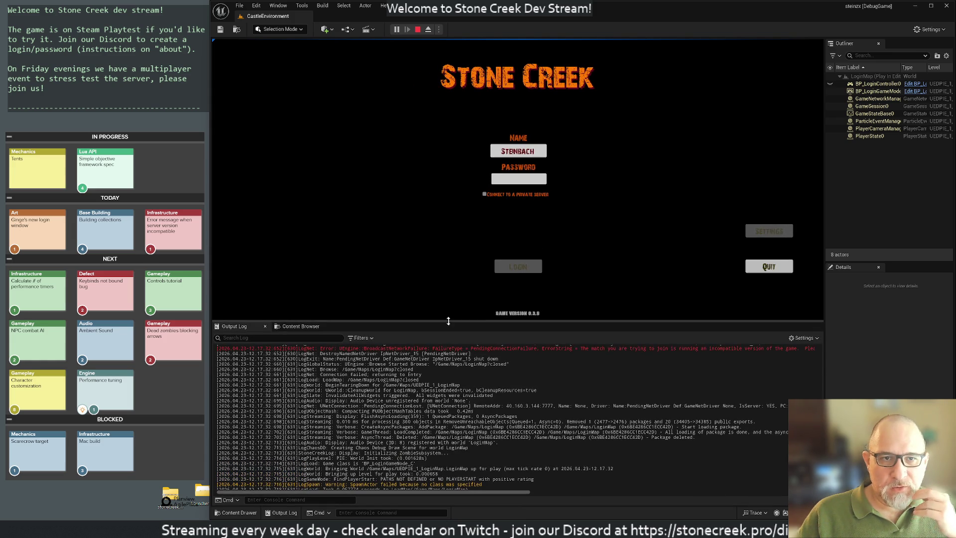
scroll(498, 418, up, 6)
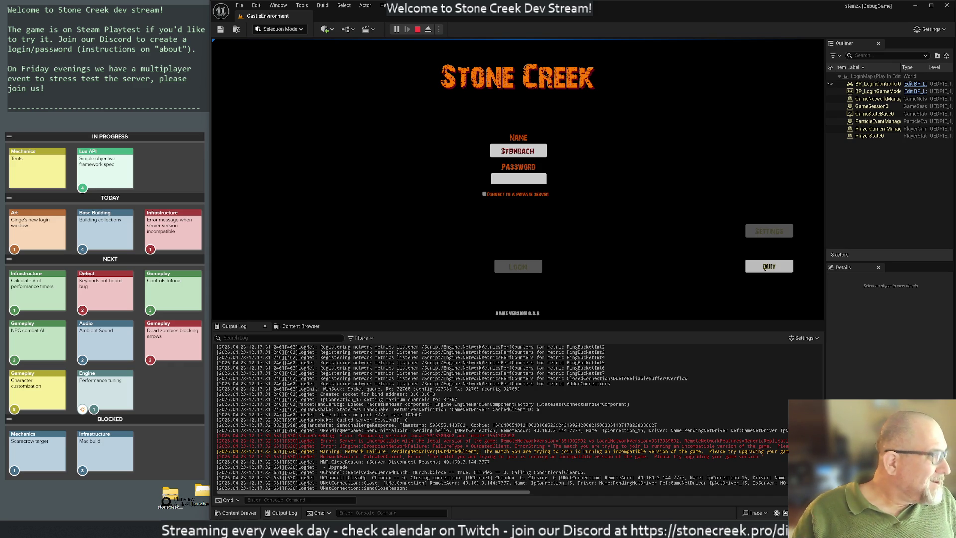
mouse_move(955, 105)
mouse_down()
mouse_move(639, 46)
mouse_move(600, 49)
mouse_move(551, 28)
mouse_move(566, 45)
mouse_up()
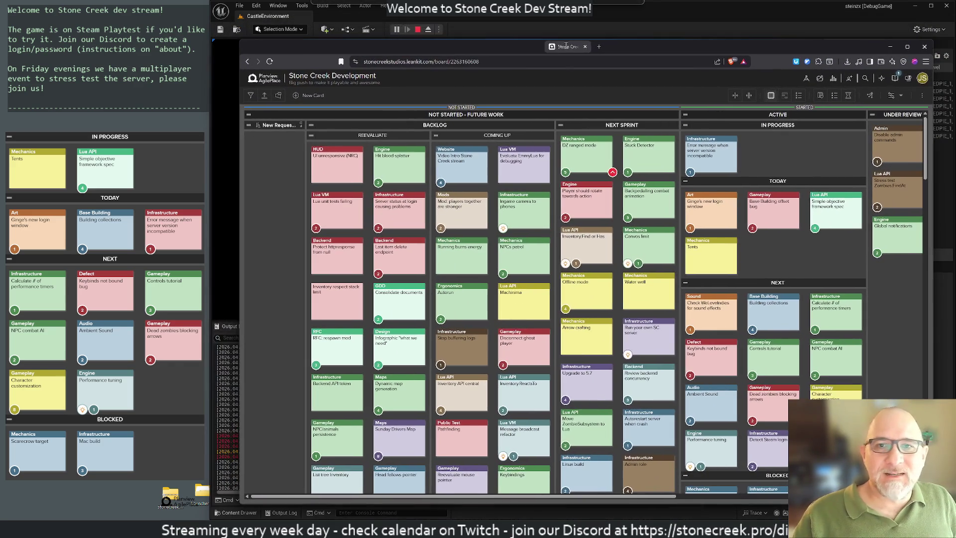
scroll(580, 283, down, 6)
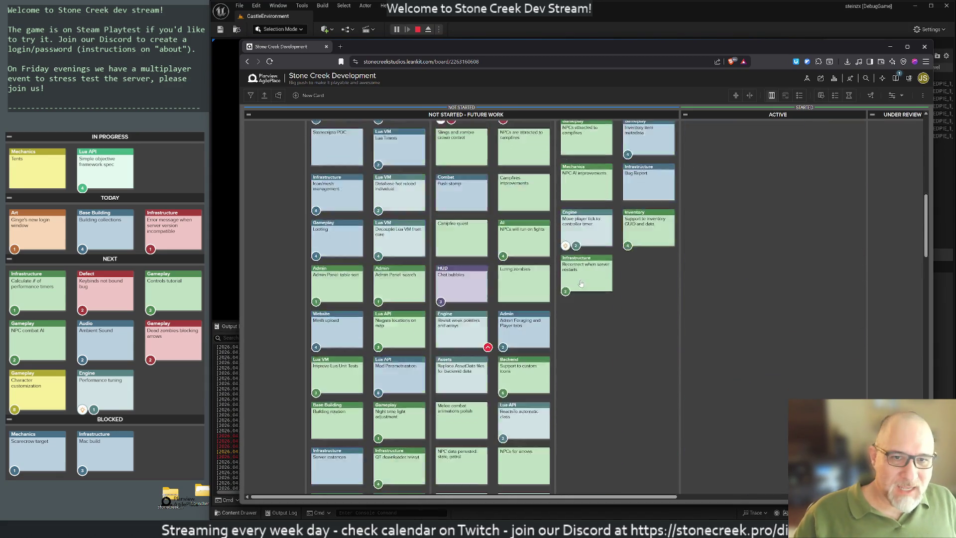
click(339, 47)
text(gdd)
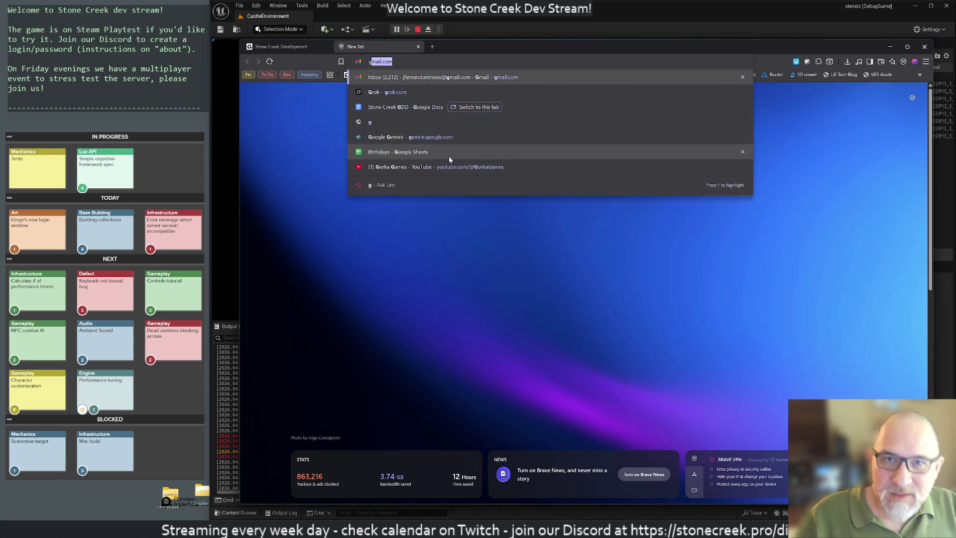
click(394, 91)
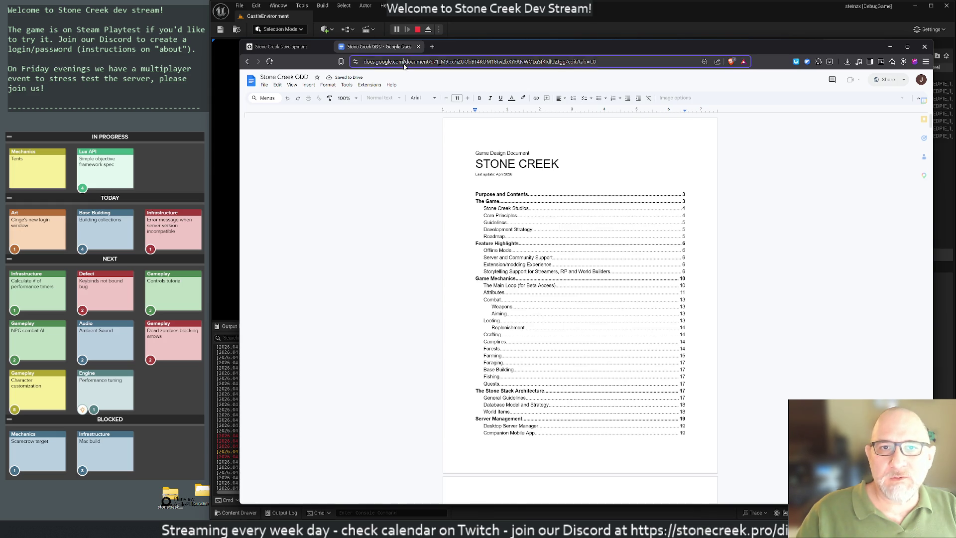
scroll(570, 309, down, 15)
scroll(571, 309, up, 15)
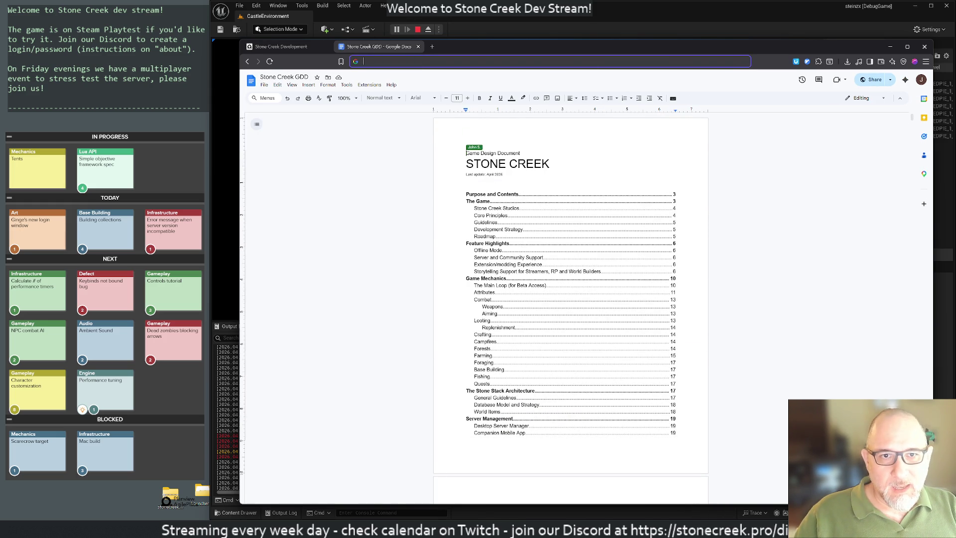
scroll(538, 263, down, 20)
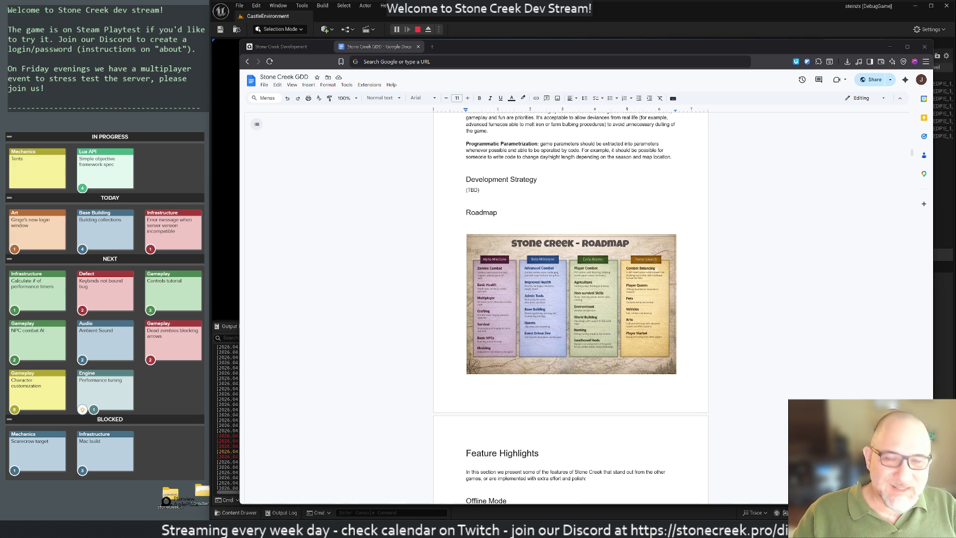
middle_click(383, 47)
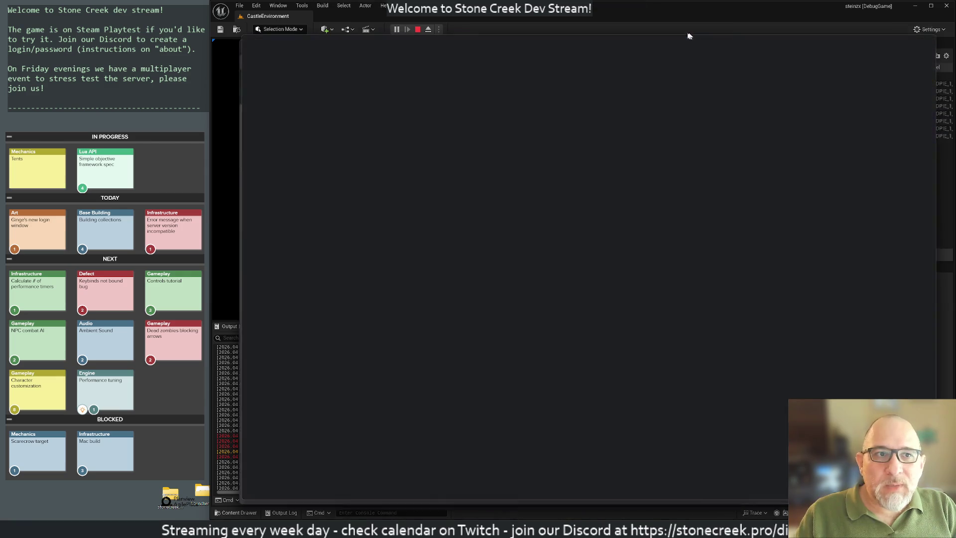
Bring the VibVir Twitch About page forward and scroll down to its Discord and website panels
click(669, 91)
drag(669, 91, 681, 32)
drag(563, 37, 558, 26)
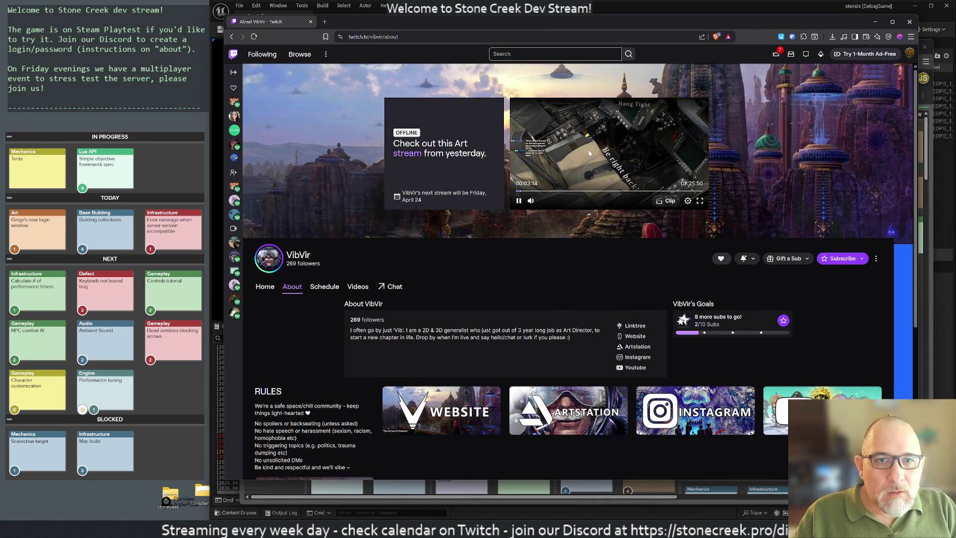
scroll(559, 239, down, 2)
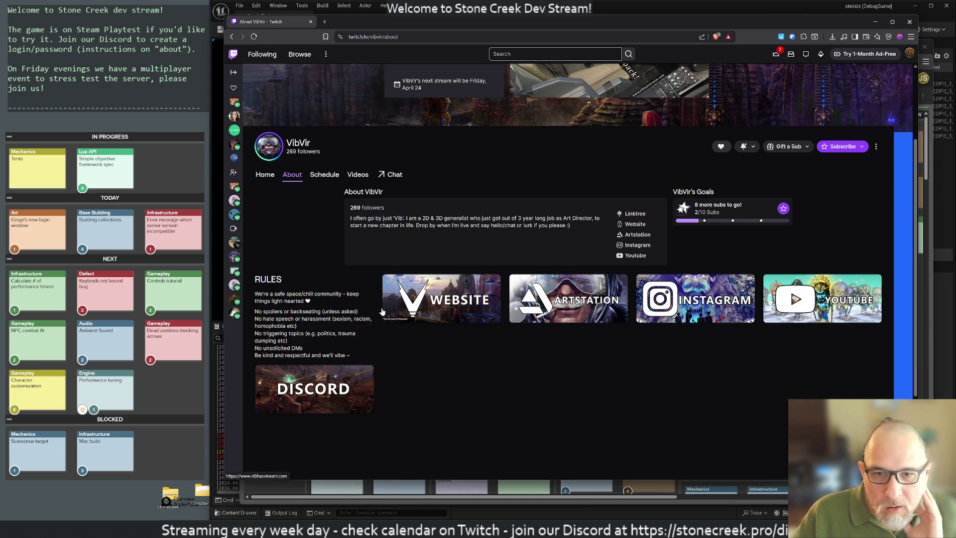
Accept the Discord invite to The backstage server, close its tab, and open the artist's website
middle_click(294, 387)
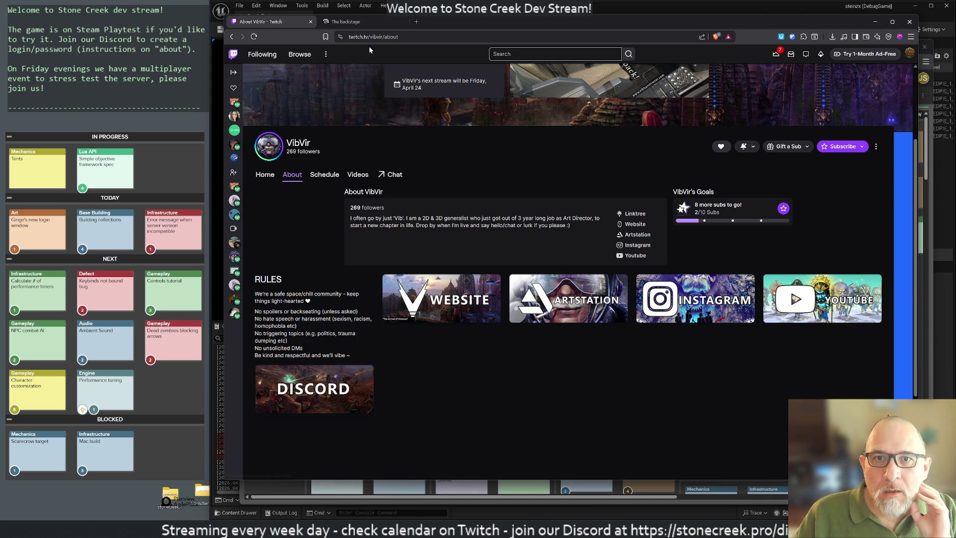
click(356, 23)
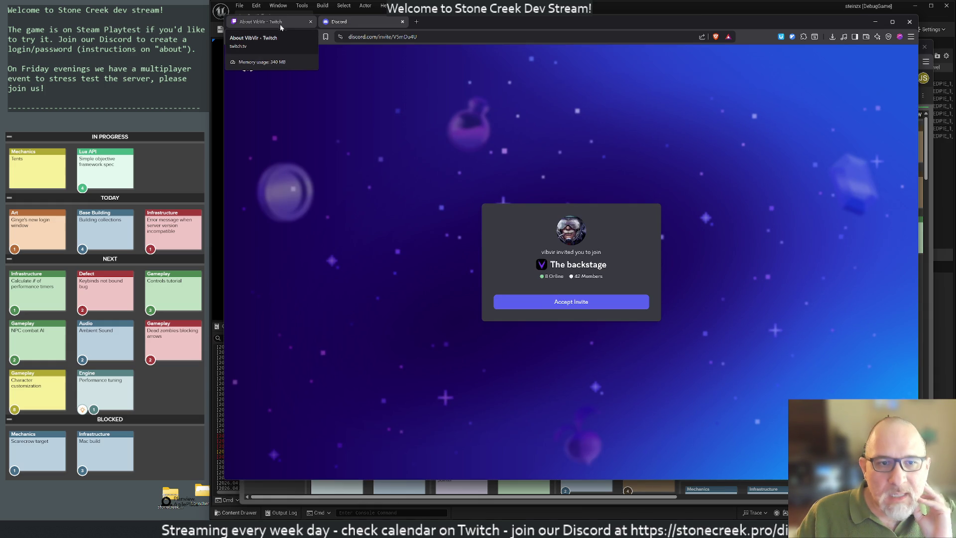
click(571, 303)
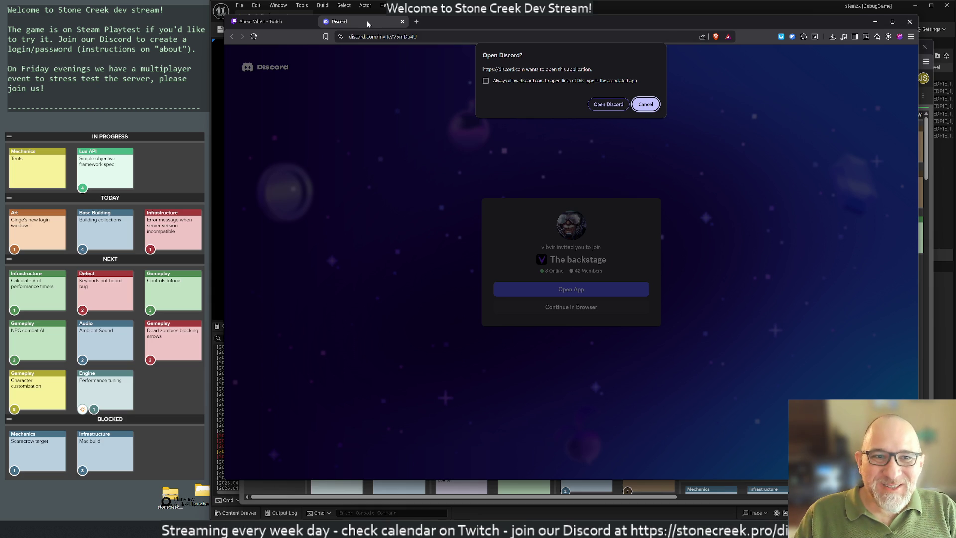
key(shift+Tab)
key(Return)
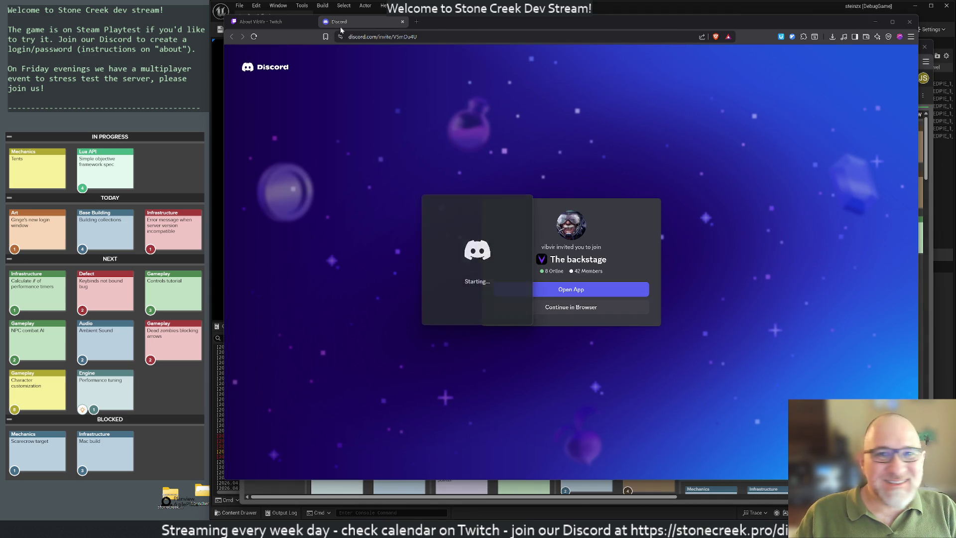
key(ctrl+w)
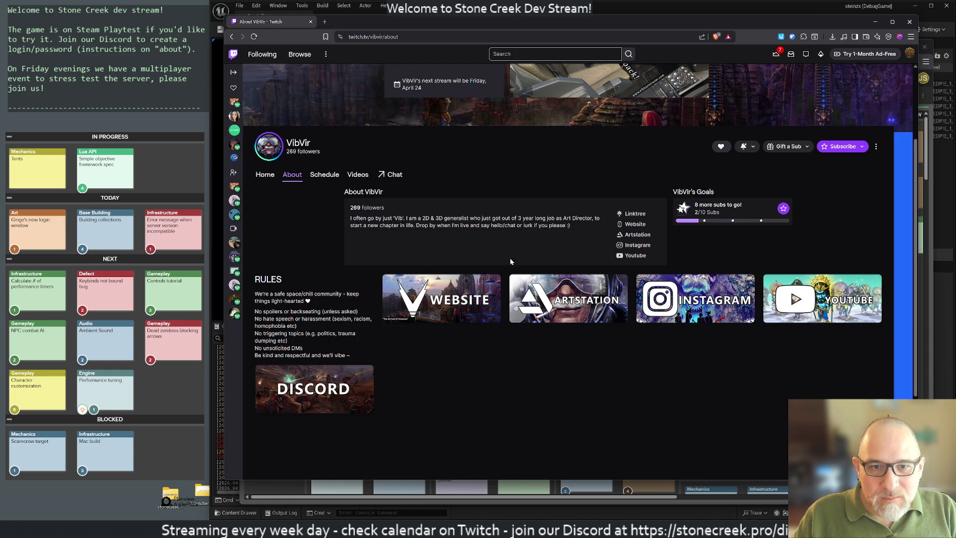
middle_click(454, 301)
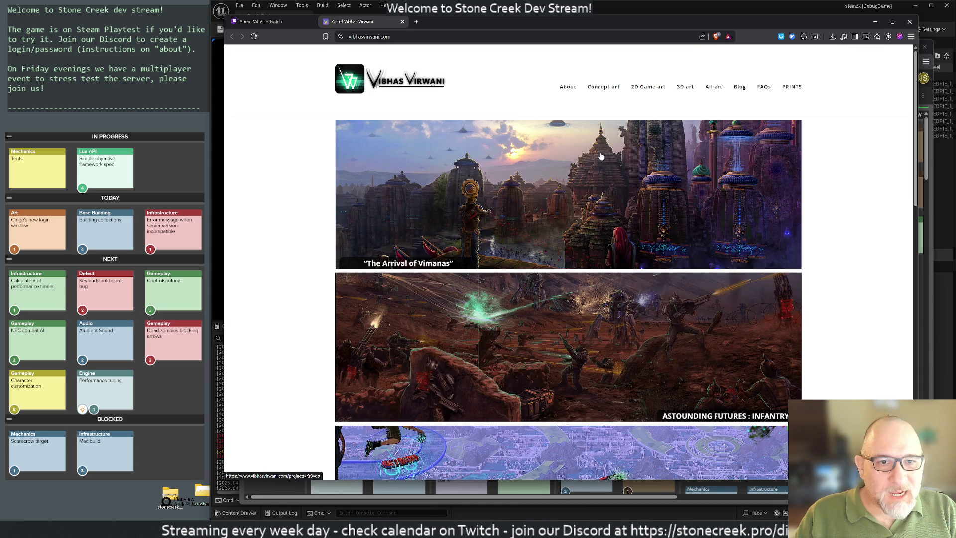
Scroll through the artist's portfolio, then move the browser aside and return to Unreal Editor
scroll(825, 203, down, 12)
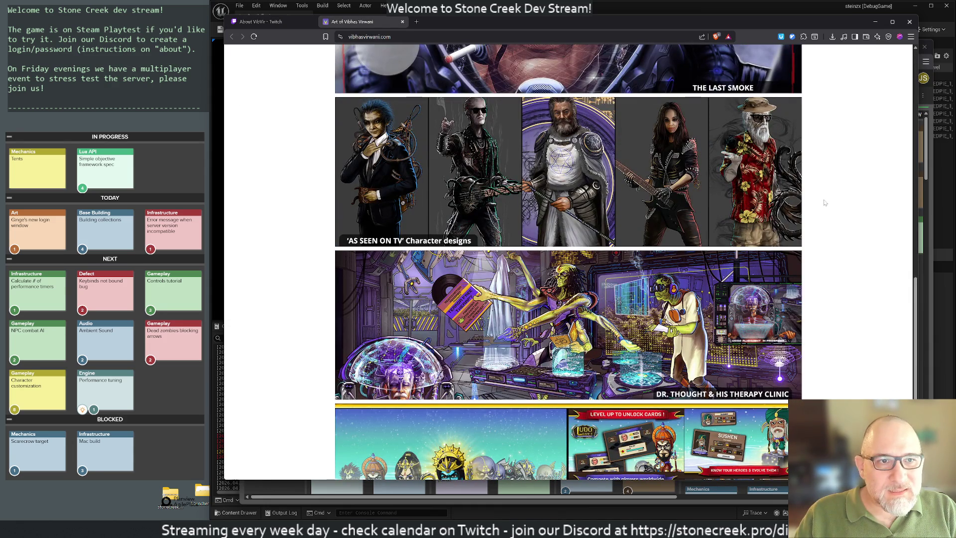
scroll(816, 202, down, 3)
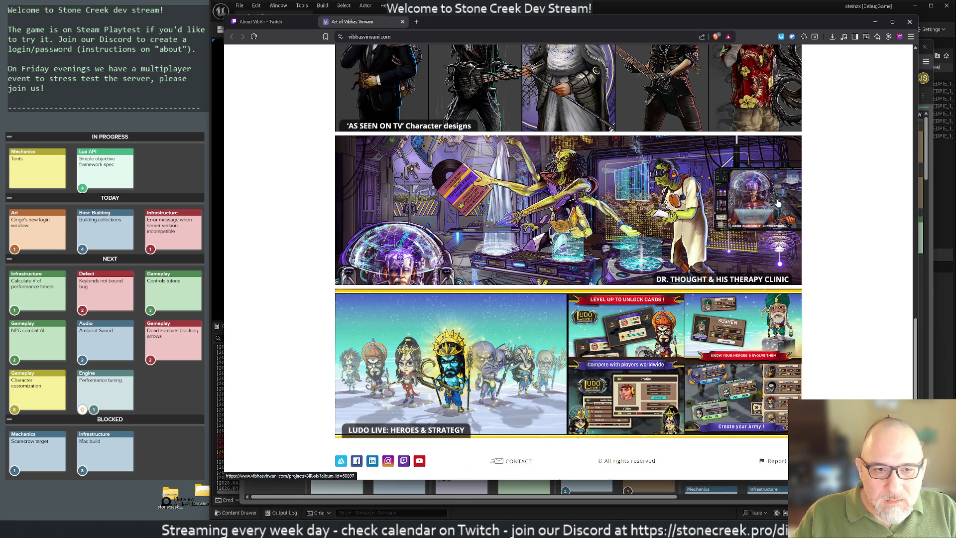
scroll(777, 203, up, 12)
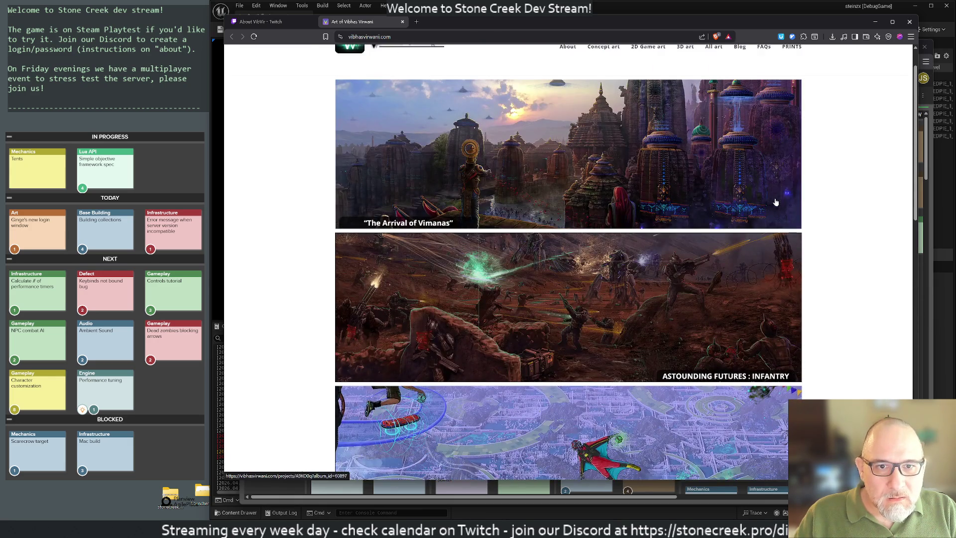
scroll(776, 203, up, 2)
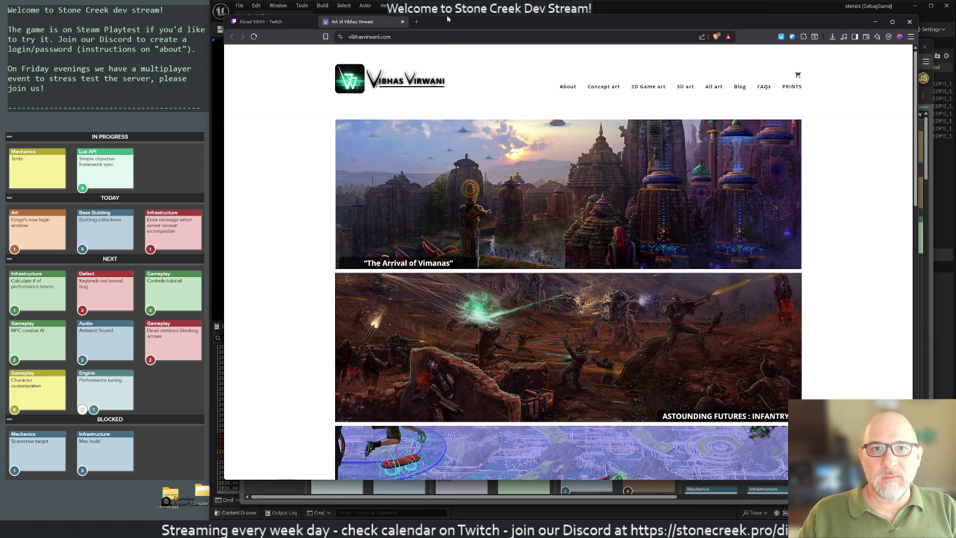
drag(447, 19, 447, 190)
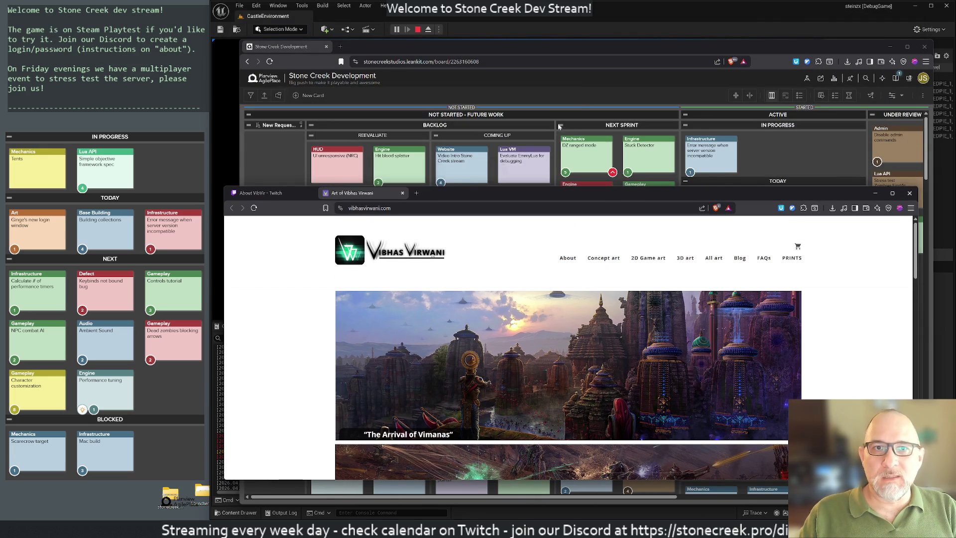
key(alt+Tab)
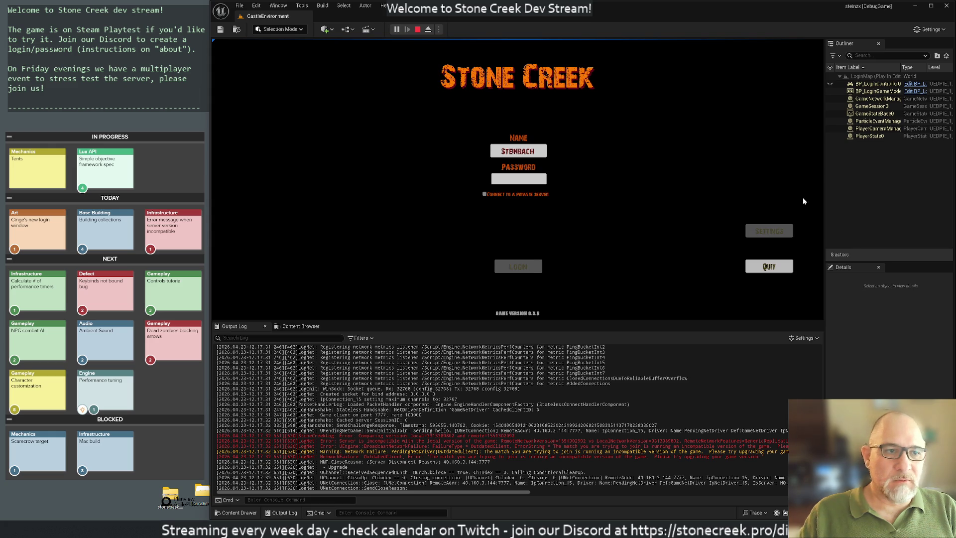
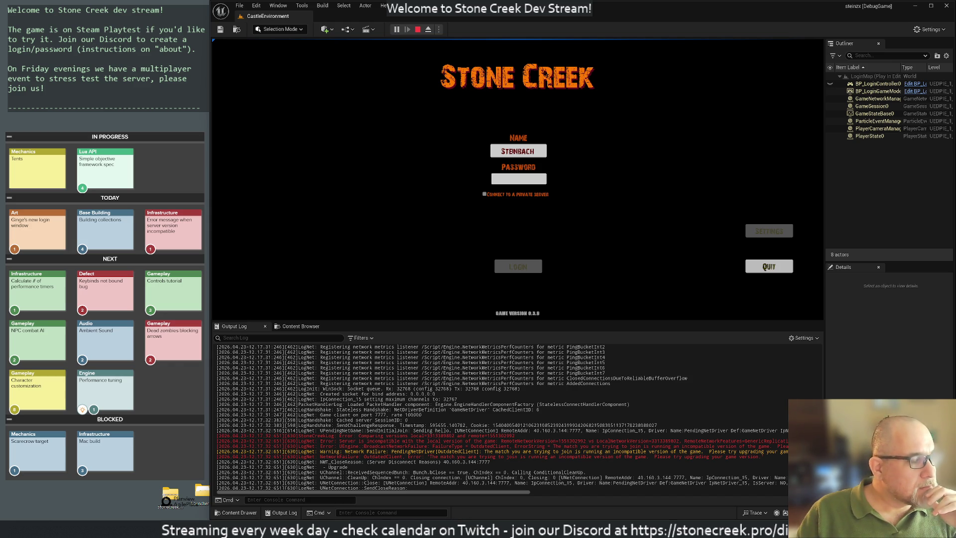
Bring the browser forward on the Twitch channel's About tab and move the window up-right
mouse_move(609, 531)
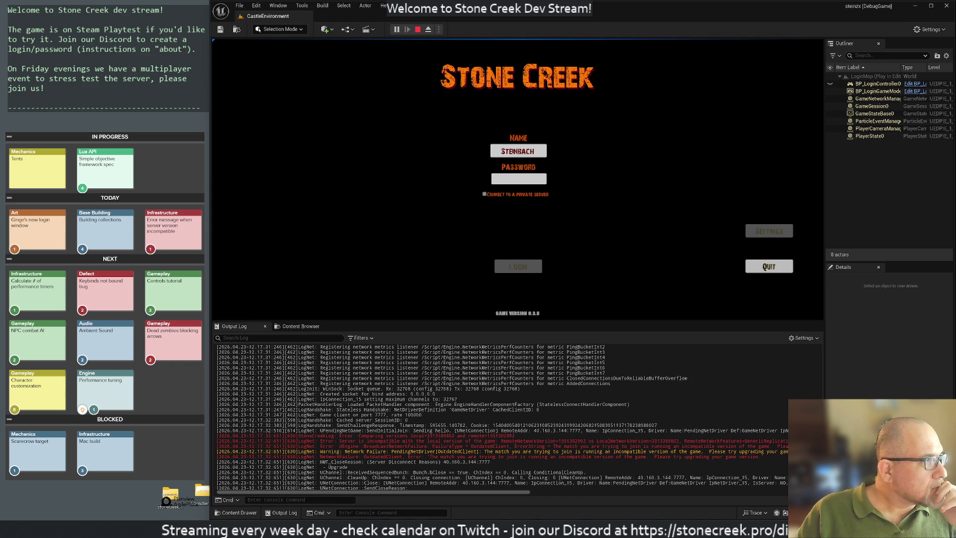
mouse_move(510, 531)
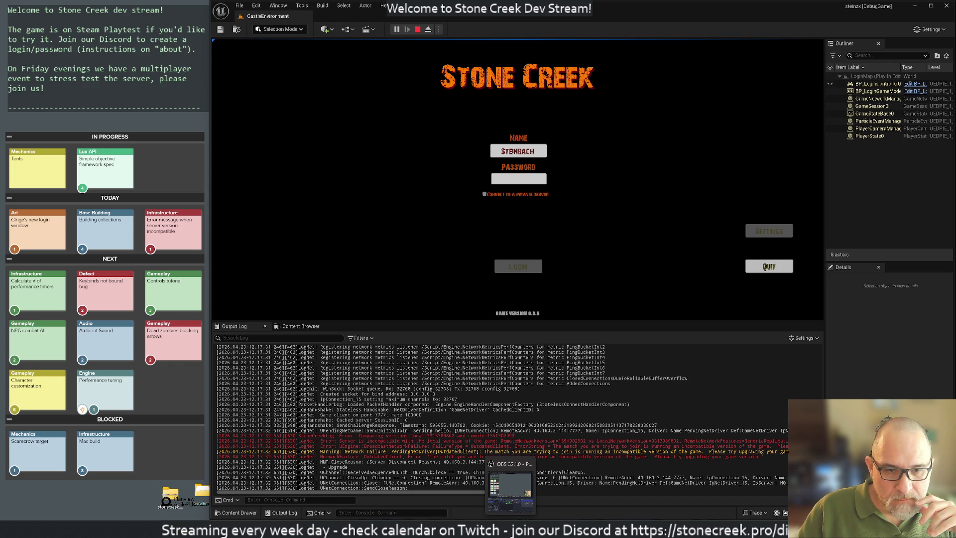
mouse_move(444, 530)
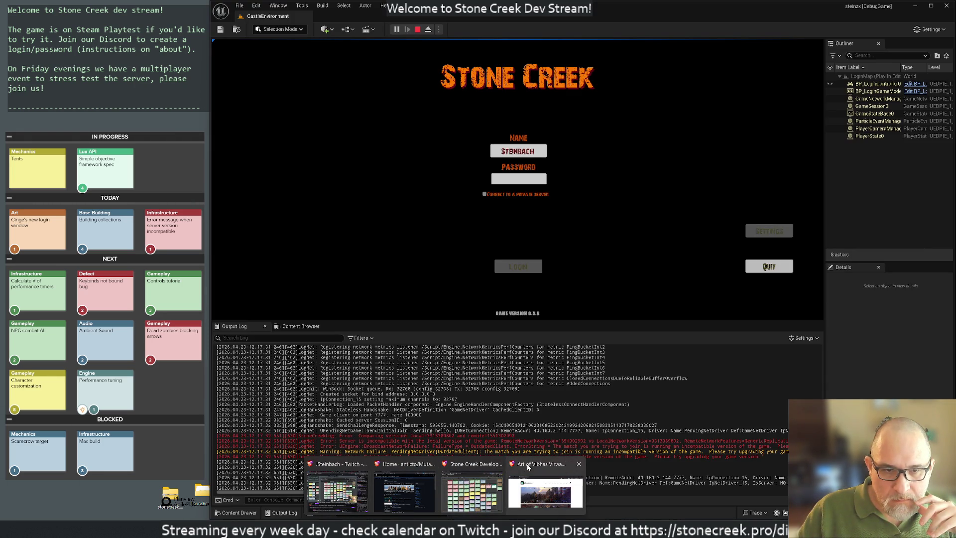
click(527, 464)
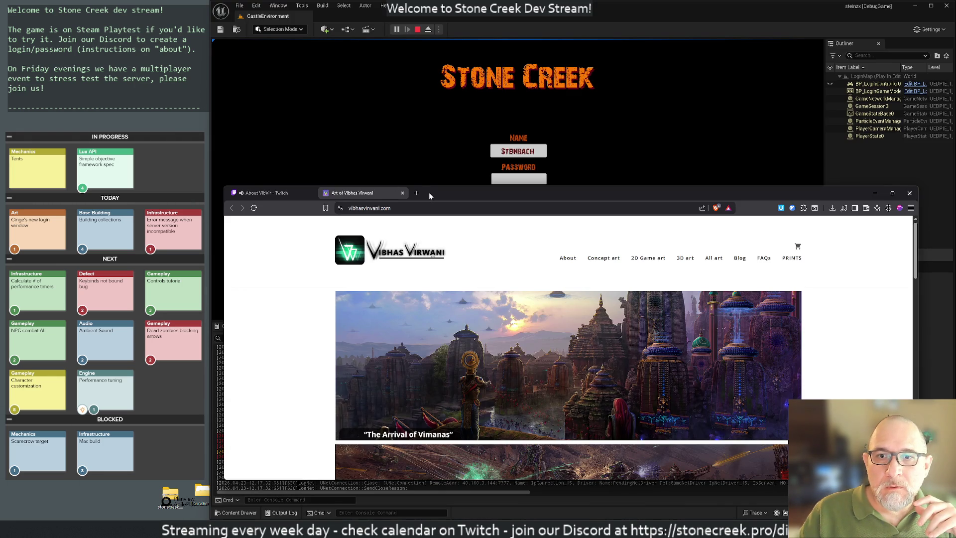
click(272, 194)
mouse_move(449, 194)
mouse_down()
mouse_move(560, 121)
mouse_move(584, 0)
mouse_move(748, 106)
mouse_move(373, 134)
mouse_up()
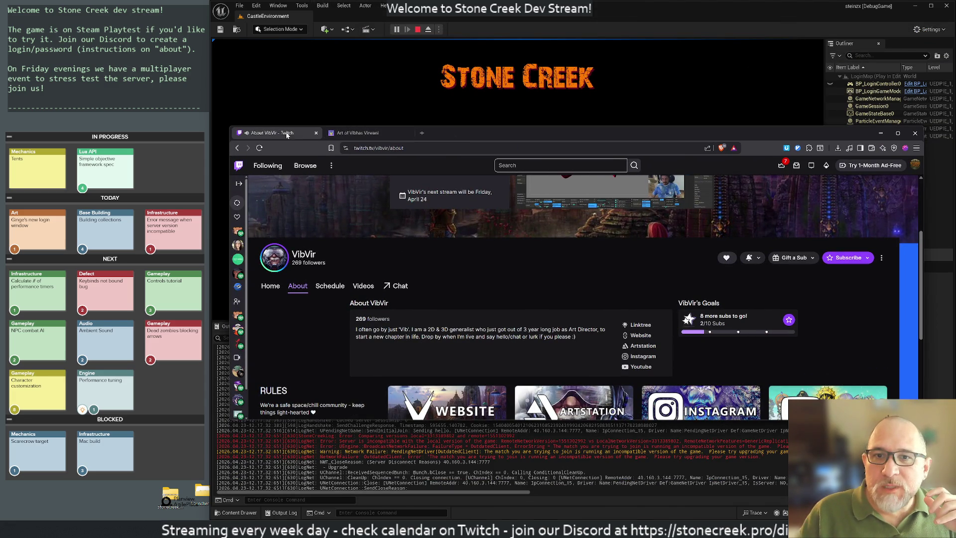
Browse the channel's Schedule and Videos pages and the artist's art tab, then hide the browser
scroll(395, 234, down, 2)
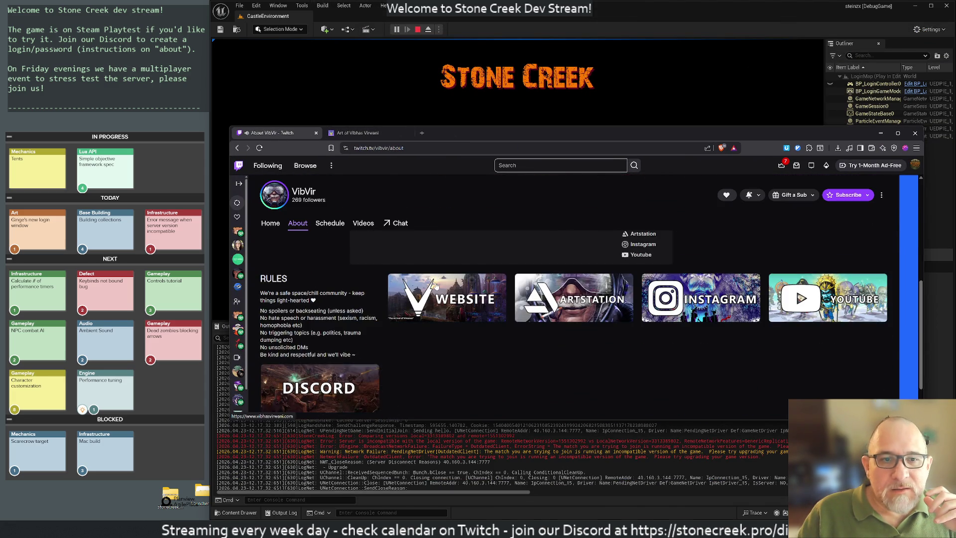
scroll(425, 209, up, 5)
scroll(360, 267, down, 3)
click(329, 286)
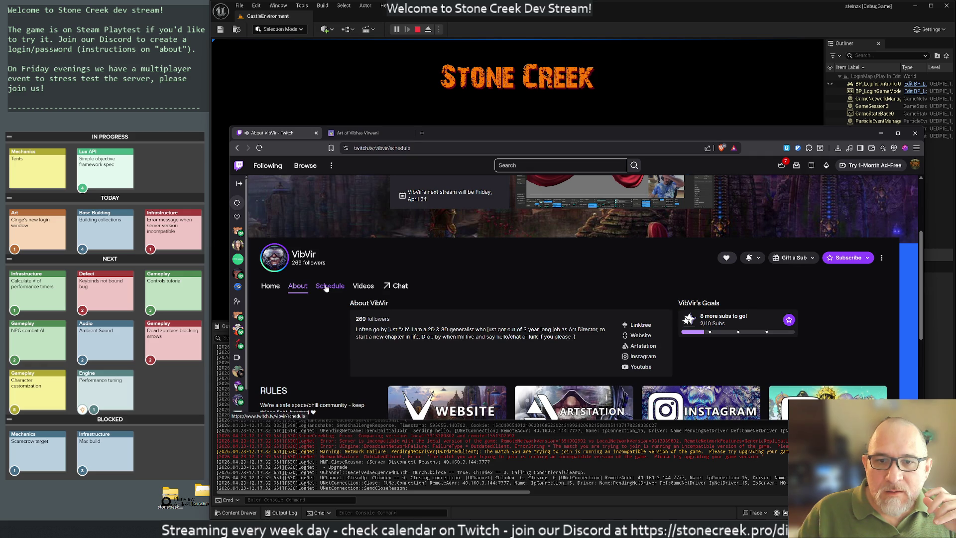
click(360, 287)
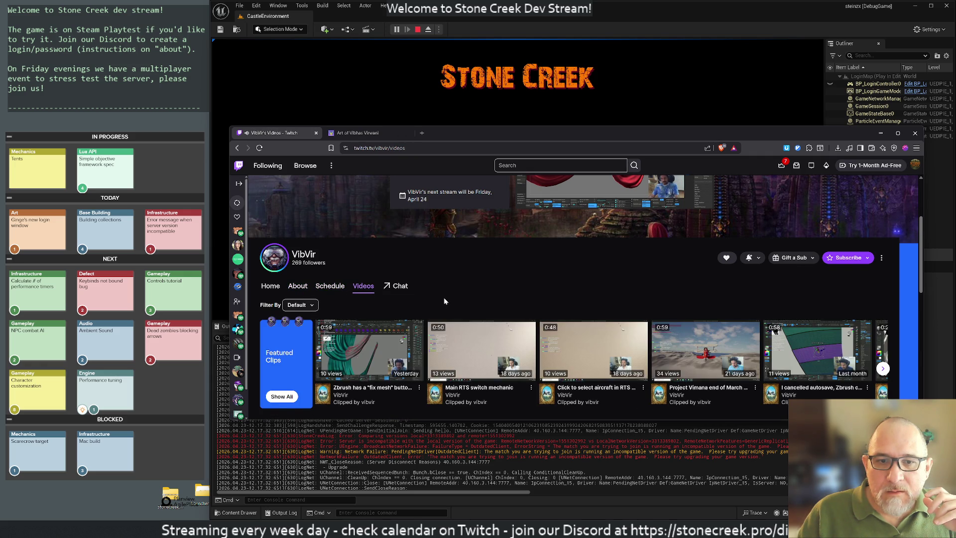
scroll(444, 298, down, 1)
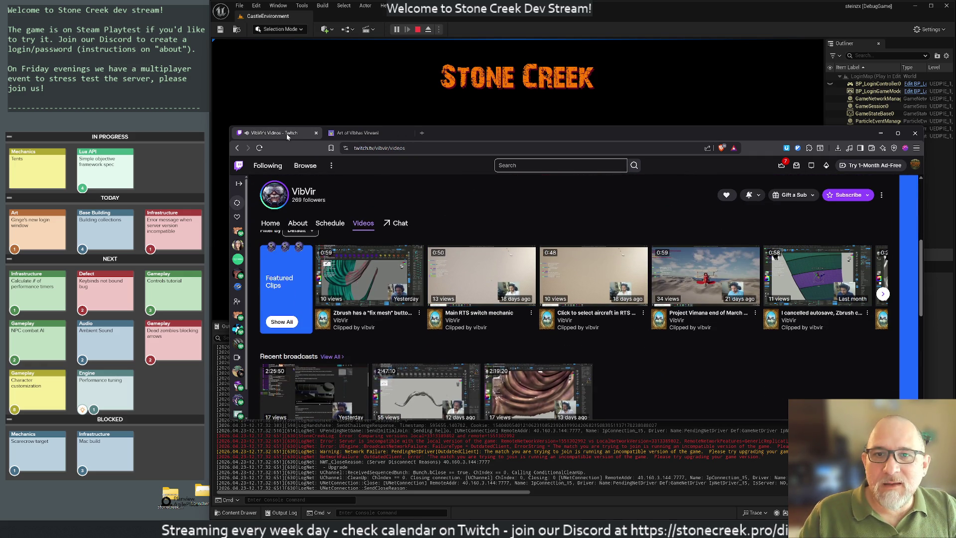
click(291, 133)
click(880, 133)
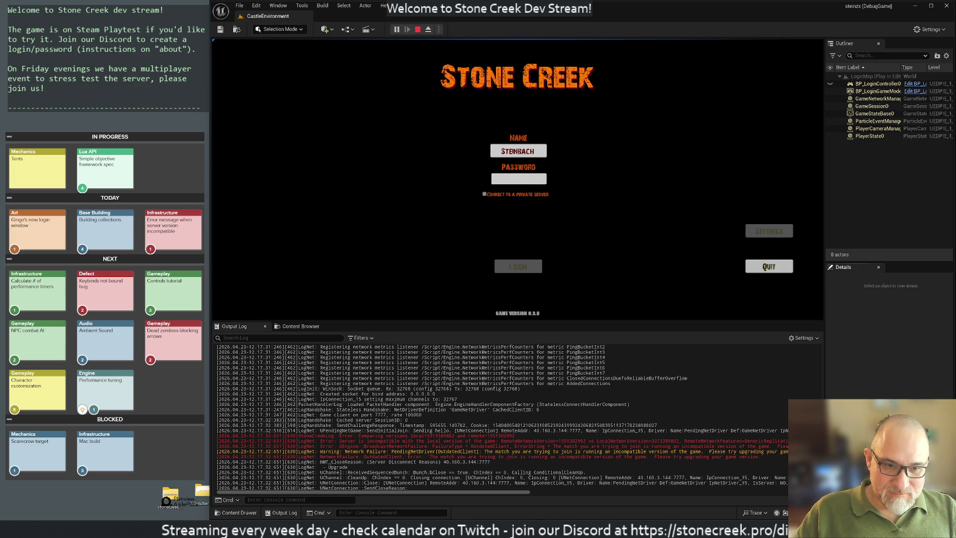
Bring the Stone Creek Development board forward, shrink and reposition its window, and scroll across lanes
mouse_move(609, 525)
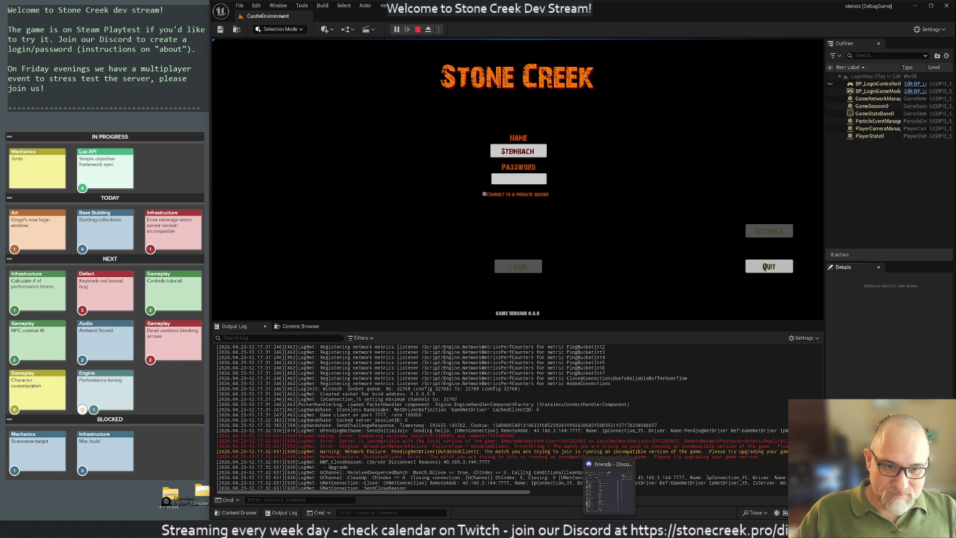
click(513, 486)
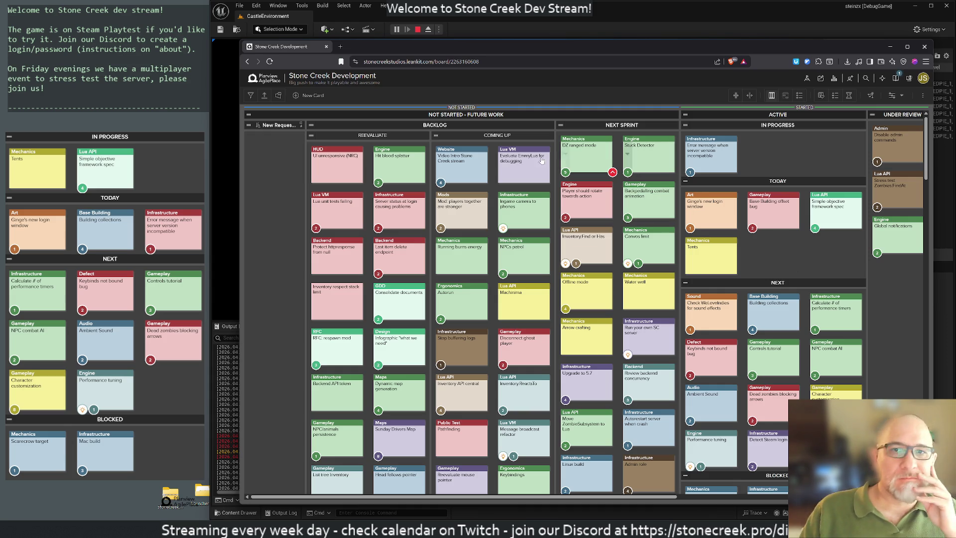
drag(237, 40, 365, 156)
mouse_move(660, 163)
mouse_down()
mouse_move(504, 72)
mouse_move(539, 76)
mouse_up()
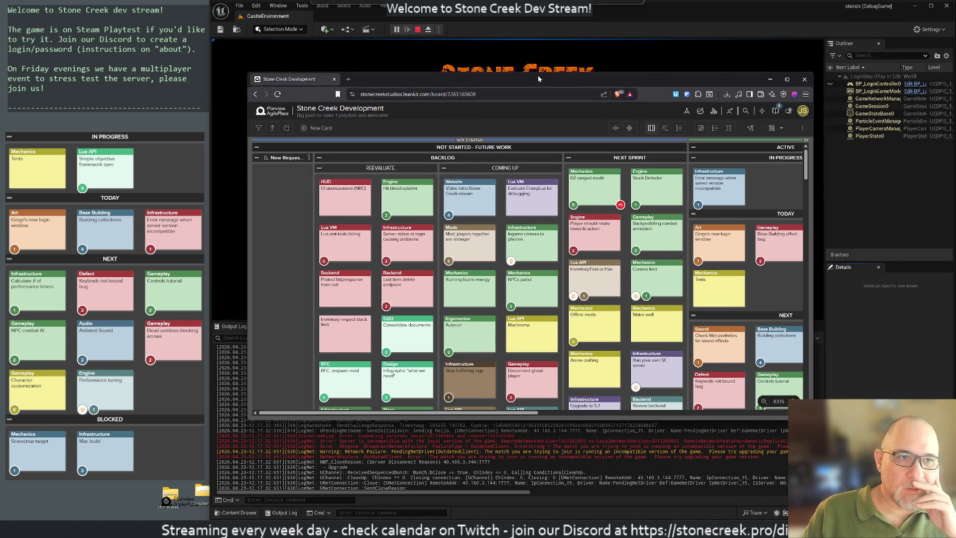
scroll(289, 245, right, 10)
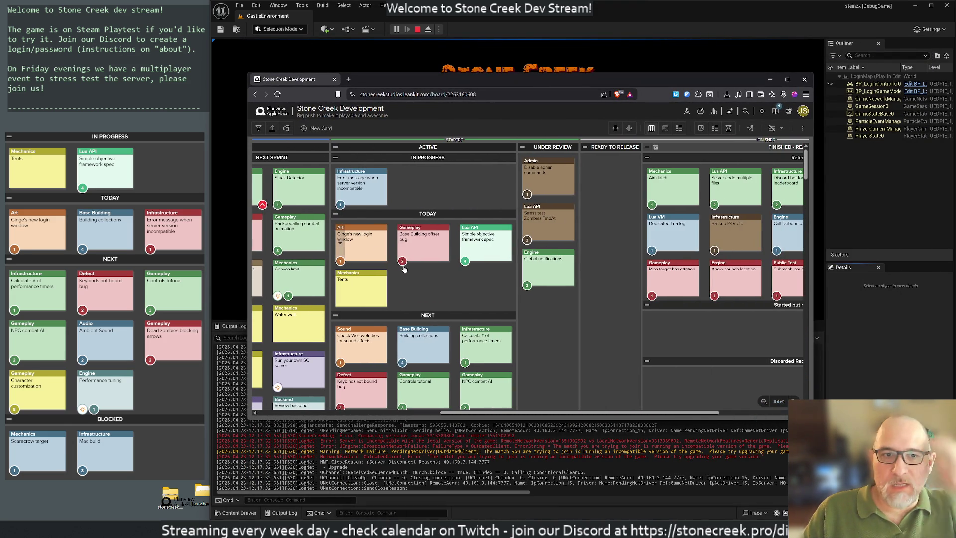
scroll(623, 309, left, 5)
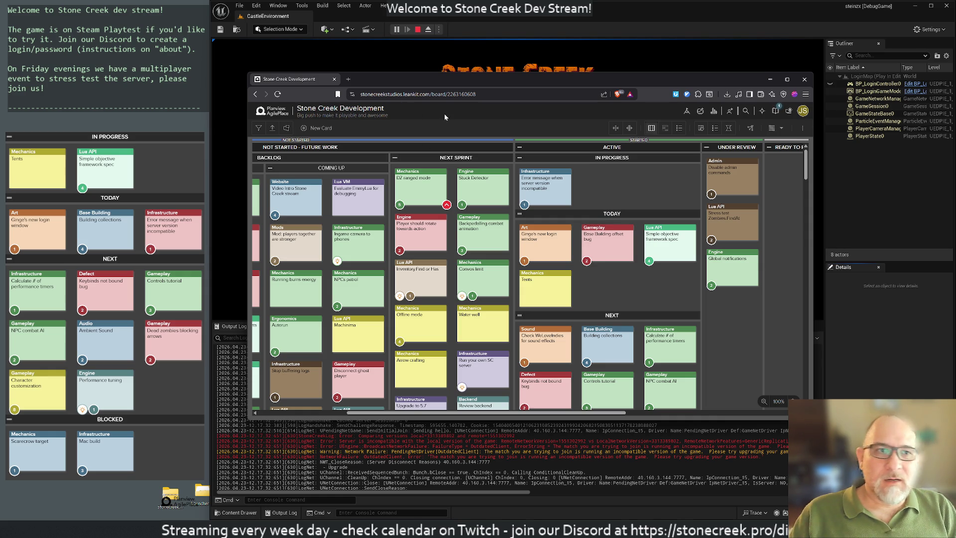
mouse_move(481, 81)
mouse_down()
mouse_move(538, 106)
mouse_move(509, 101)
mouse_up()
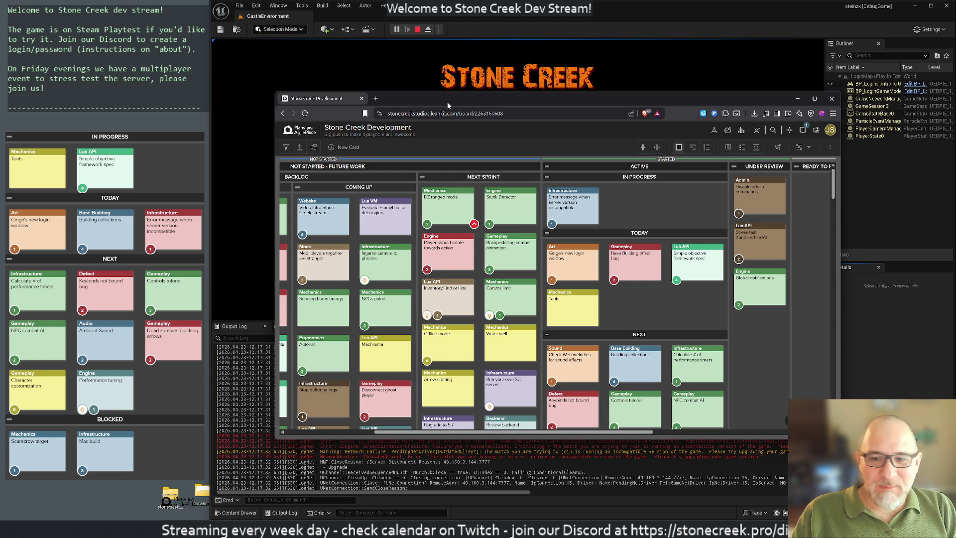
Dismiss the AgilePlace shortcut menu and enlarge the board window to show more lanes
right_click(167, 495)
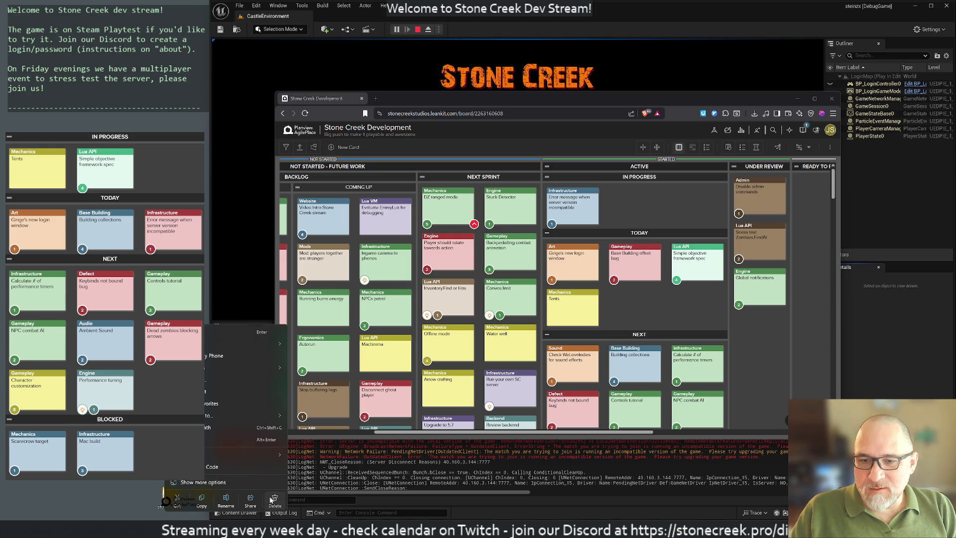
key(Escape)
mouse_move(415, 104)
mouse_down()
mouse_move(391, 68)
mouse_move(519, 107)
mouse_move(410, 48)
mouse_move(354, 51)
mouse_move(361, 38)
mouse_up()
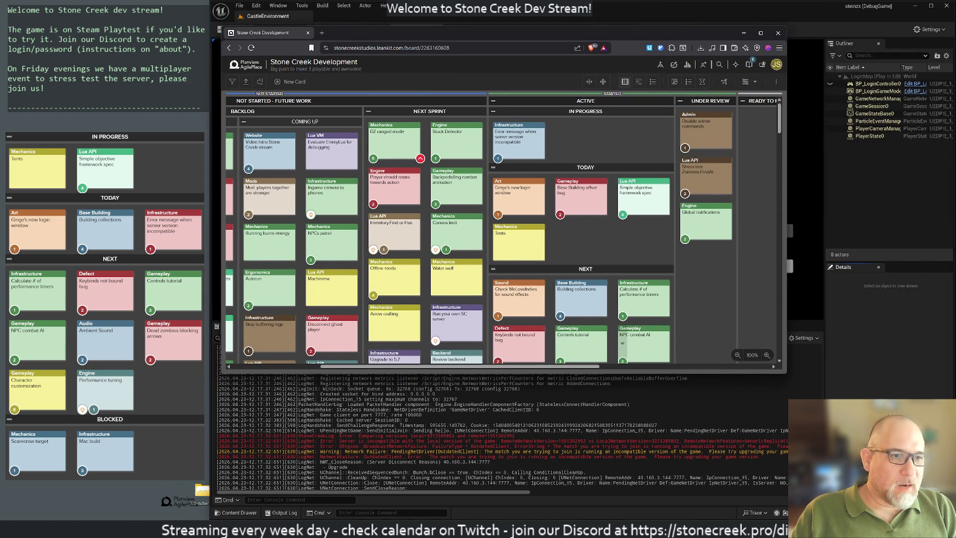
mouse_move(784, 374)
mouse_down()
mouse_move(911, 454)
mouse_move(944, 505)
mouse_up()
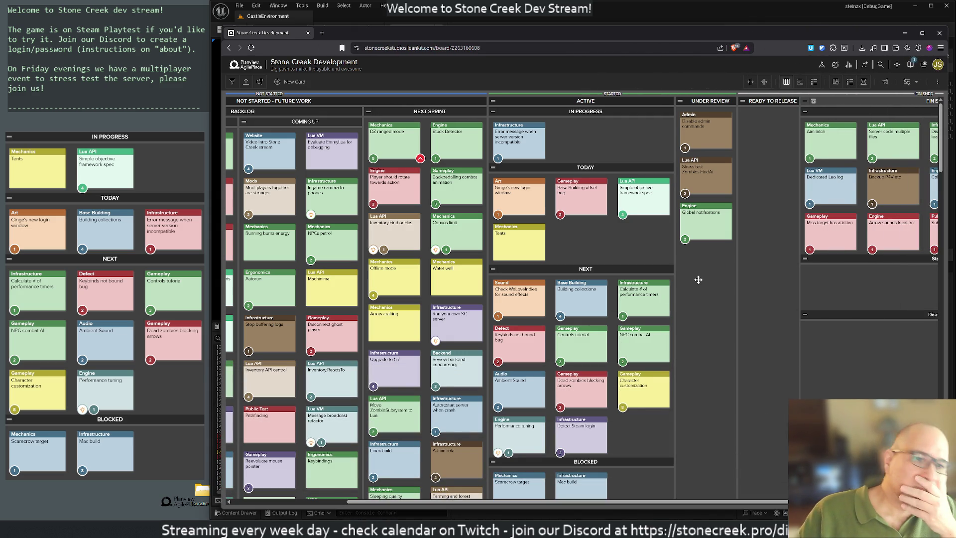
Drag the Mechanics Tents card from Today to the top of the Next lane
scroll(523, 155, down, 3)
mouse_move(509, 133)
mouse_down()
mouse_move(598, 279)
mouse_move(573, 224)
mouse_move(510, 189)
mouse_up()
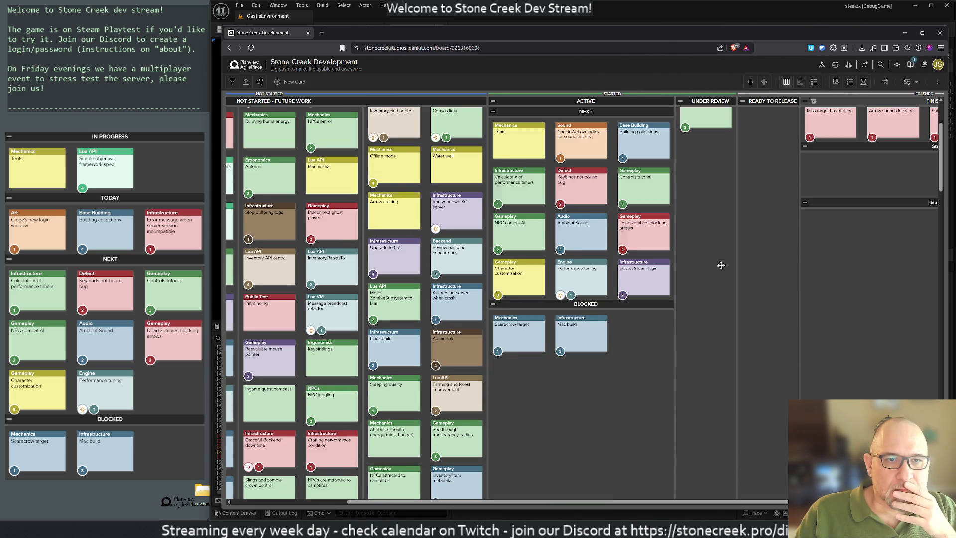
scroll(648, 234, up, 3)
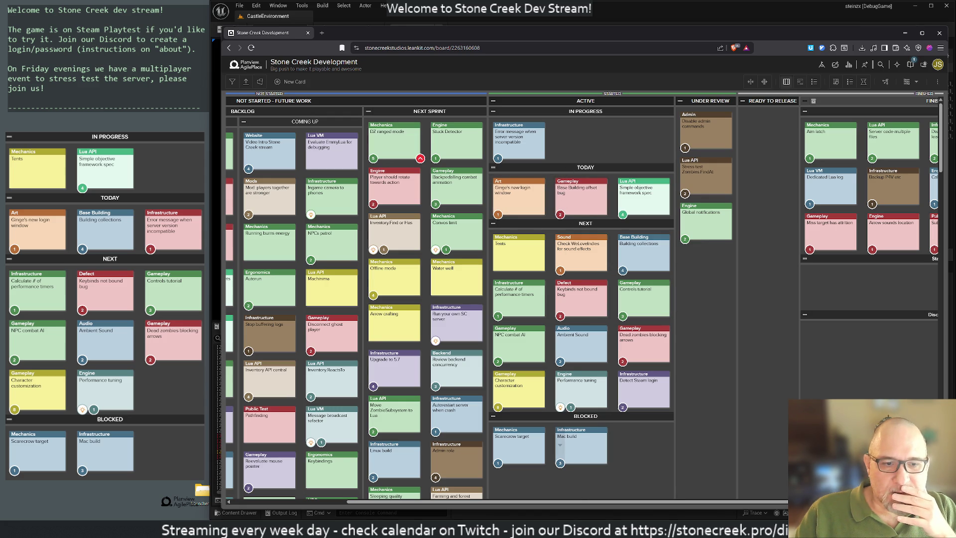
Restart Play from the editor and cycle the swimming-pool pieces in building mode
key(alt+Tab)
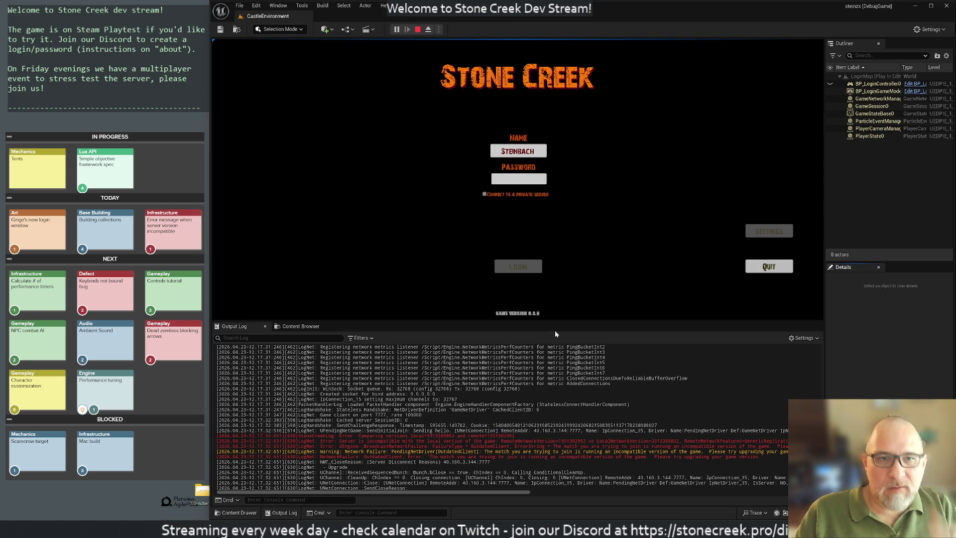
click(418, 30)
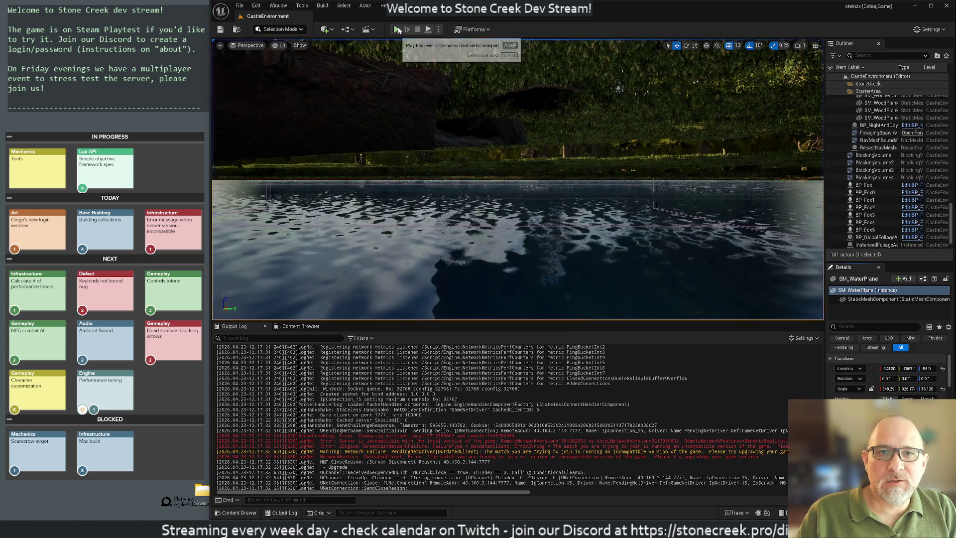
key(alt+p)
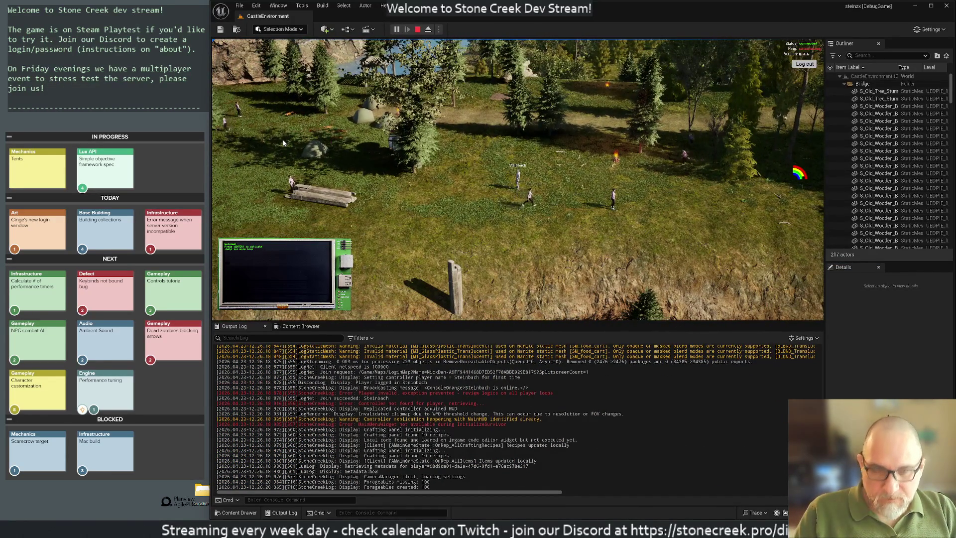
key(b)
scroll(449, 190, down, 5)
scroll(488, 190, up, 2)
key(b)
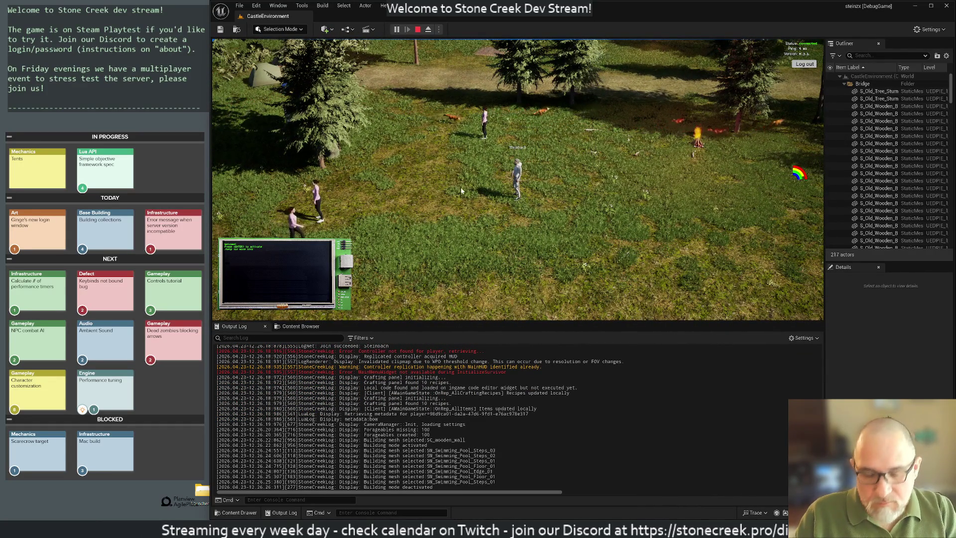
Re-enter building mode with the wooden wall, cycle meshes, then exit and stop the session
key(b)
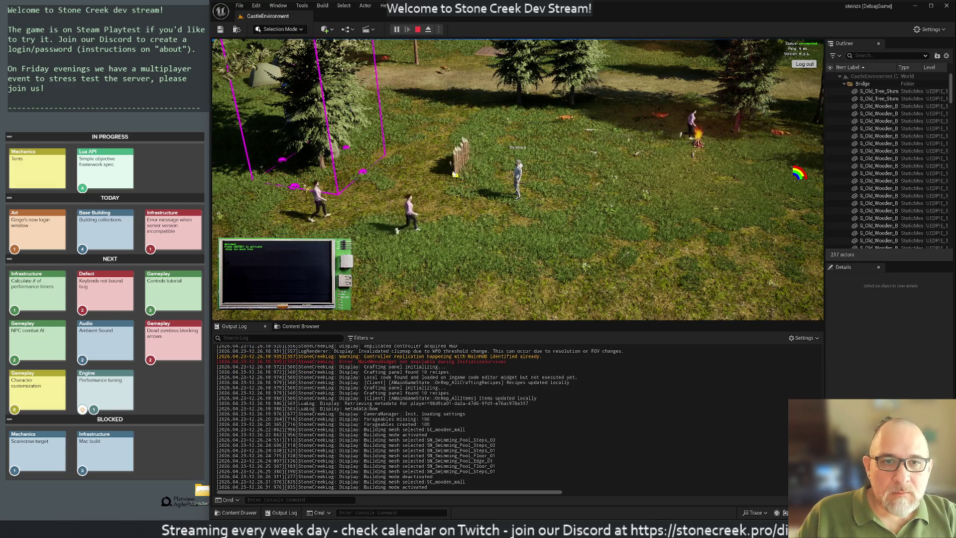
scroll(459, 184, down, 2)
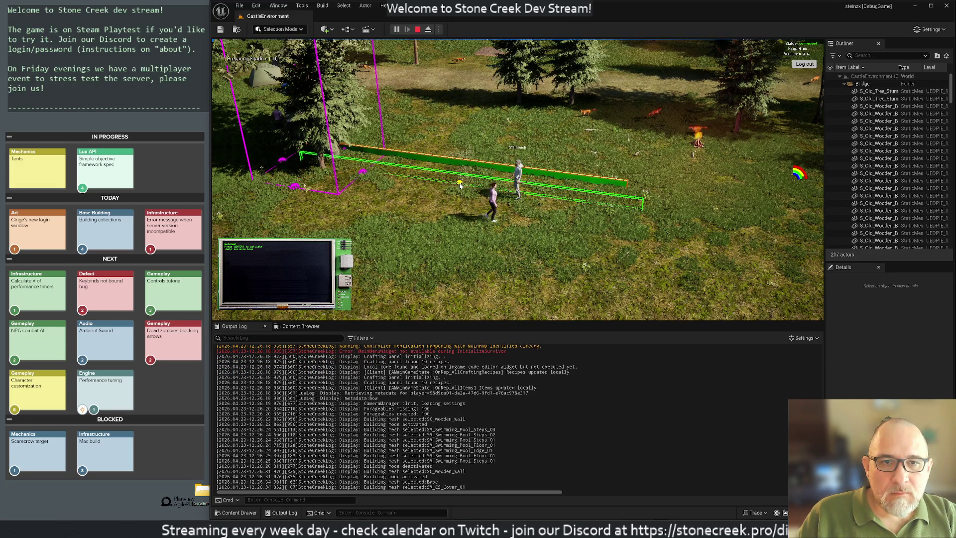
scroll(460, 184, up, 3)
scroll(461, 186, down, 1)
scroll(460, 185, down, 1)
scroll(456, 185, up, 1)
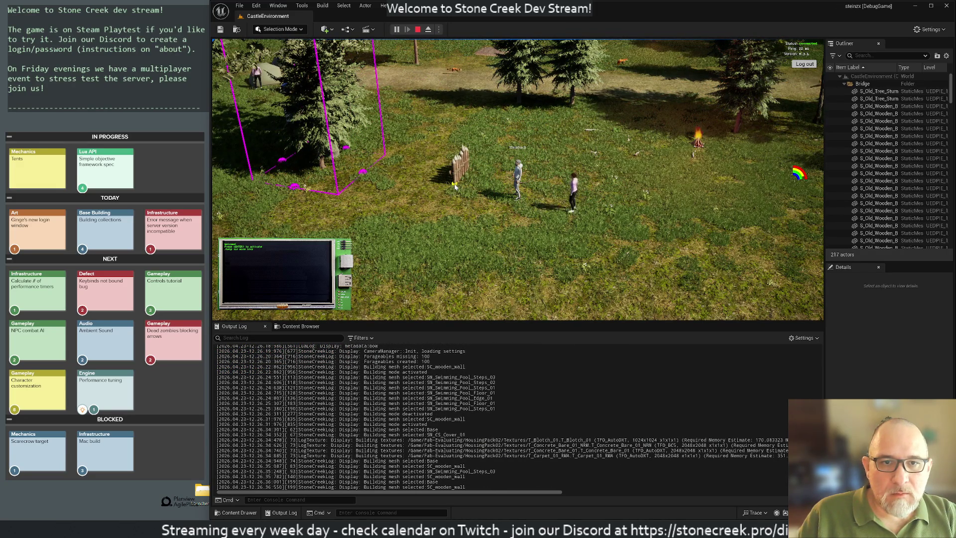
key(b)
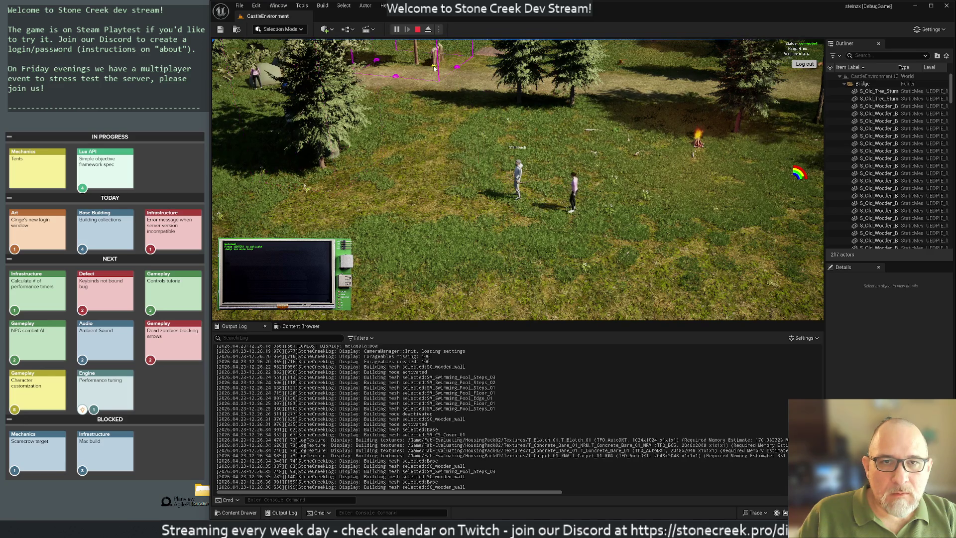
key(Escape)
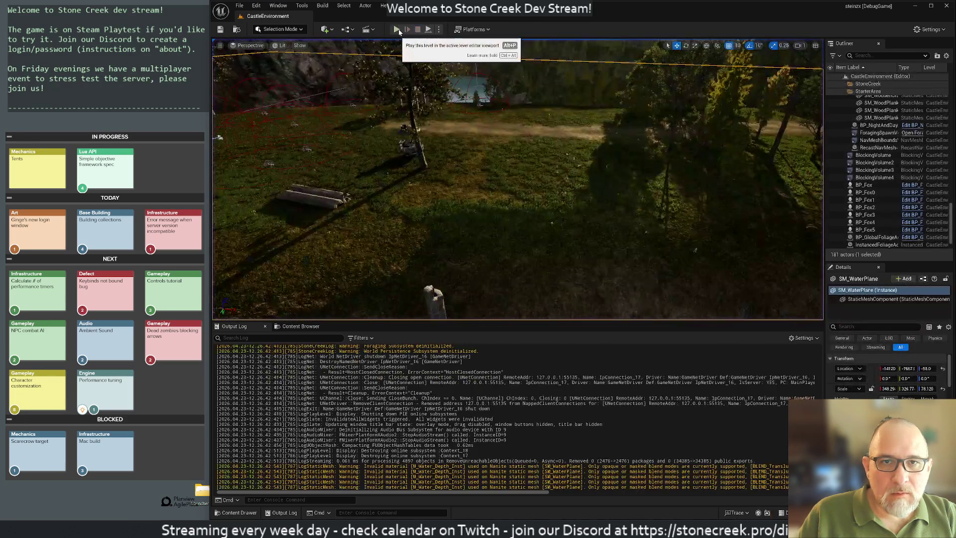
Start Play, toggle building mode on and off, run forward with W and zoom the camera out
click(397, 30)
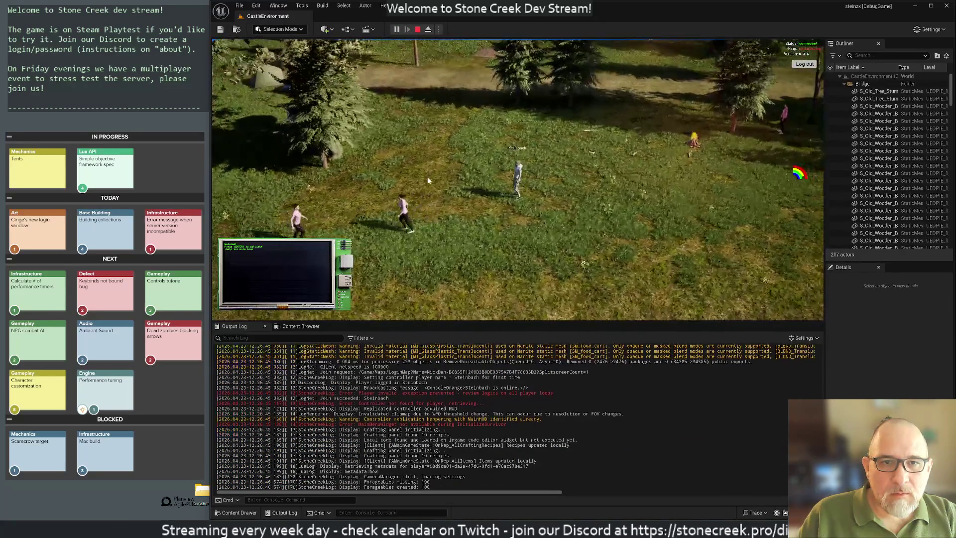
key(b)
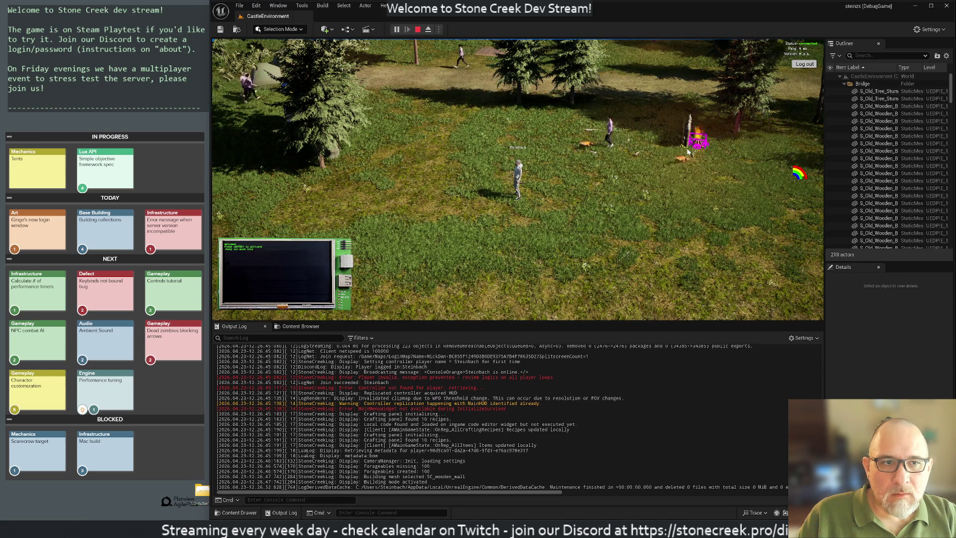
key(Escape)
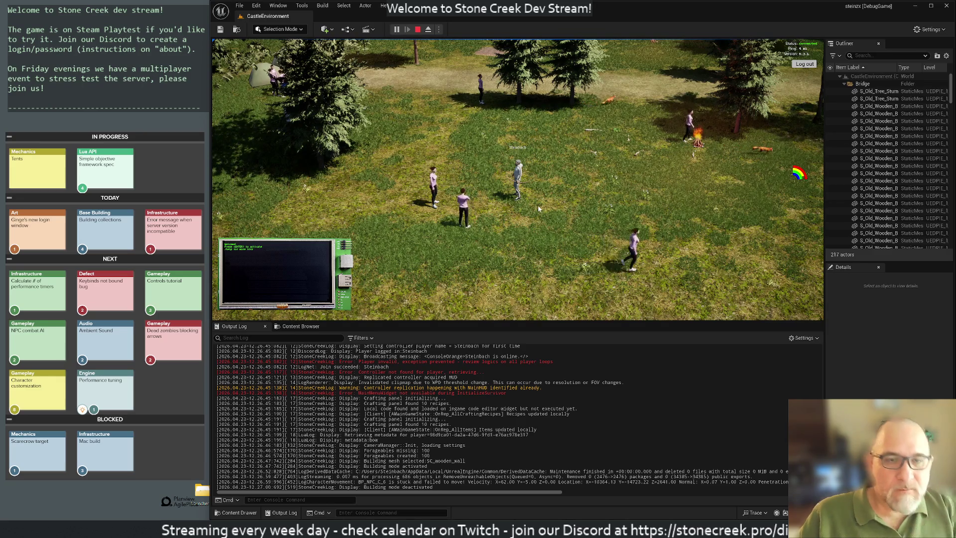
key(w)
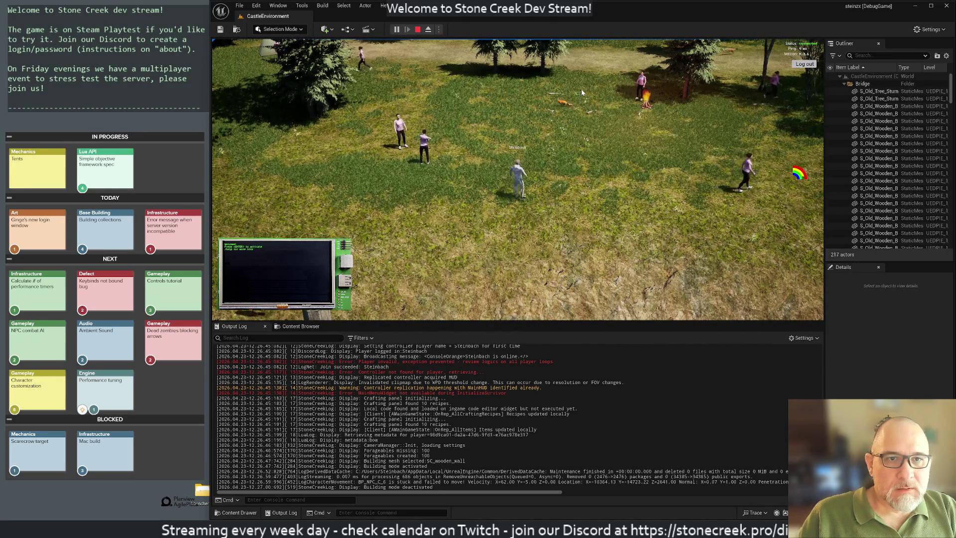
scroll(518, 167, down, 3)
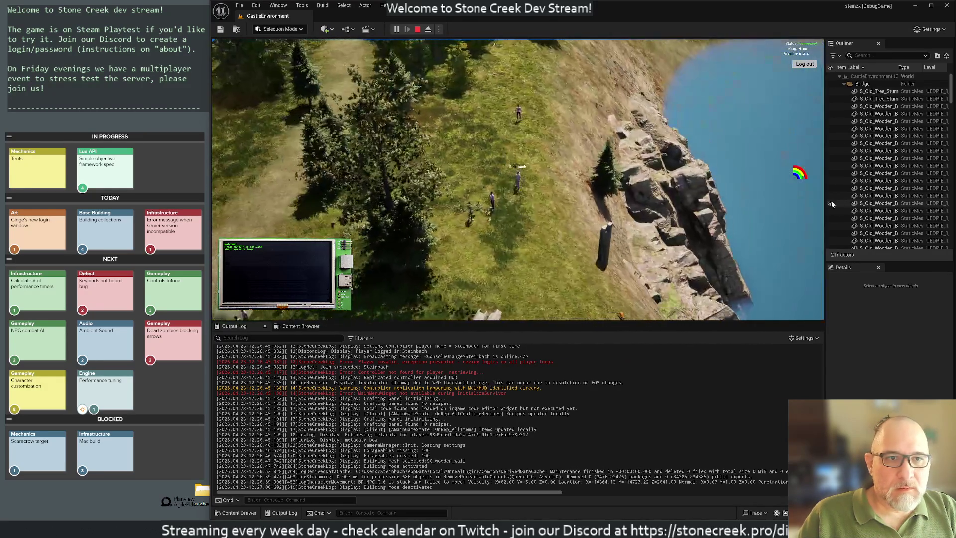
Stop the play session and bring the LeanKit board window to the front
click(416, 29)
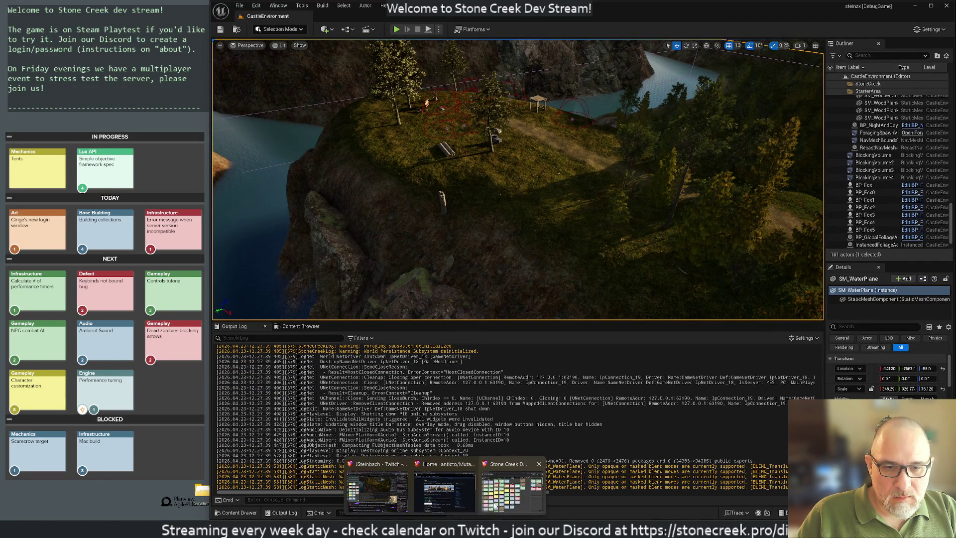
click(520, 495)
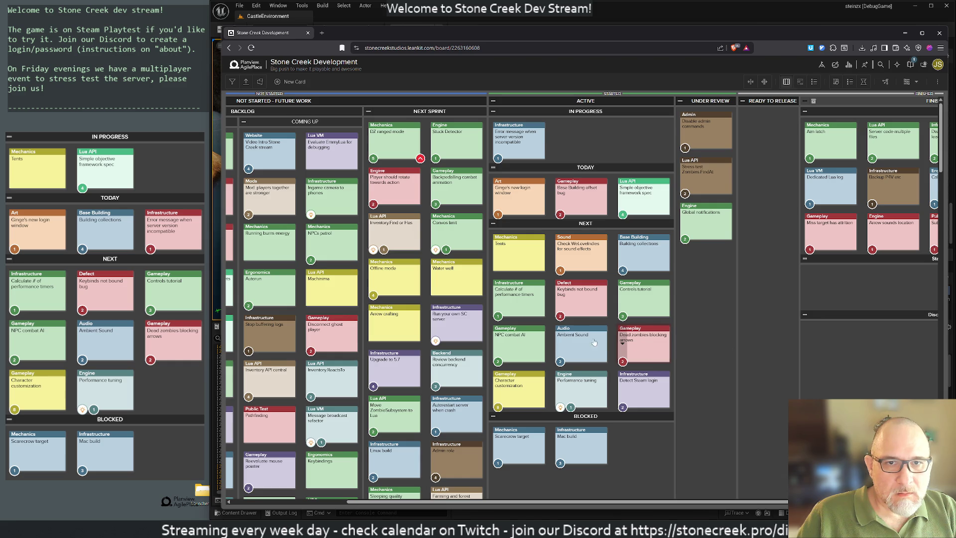
Search the board page for 'npc' then 's', and close the find bar
scroll(450, 344, down, 4)
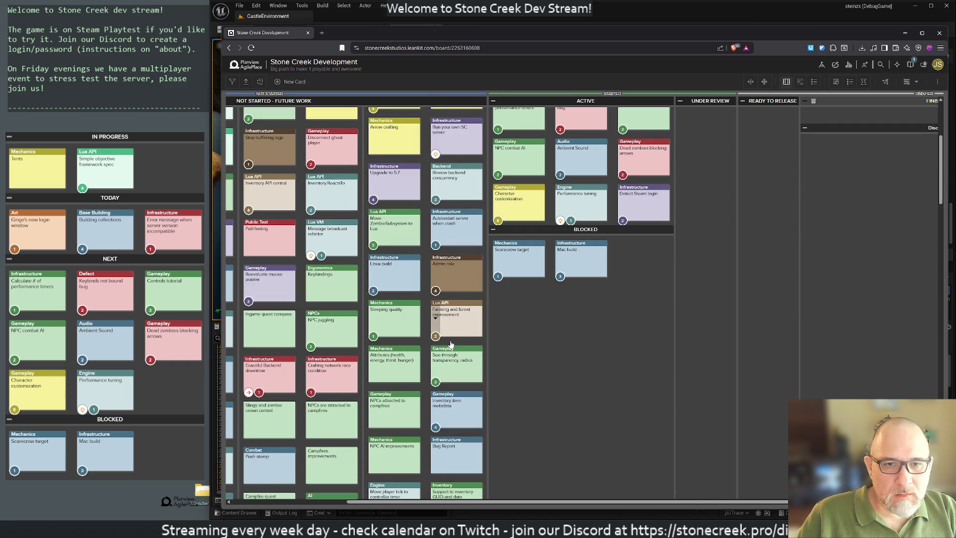
scroll(451, 344, up, 4)
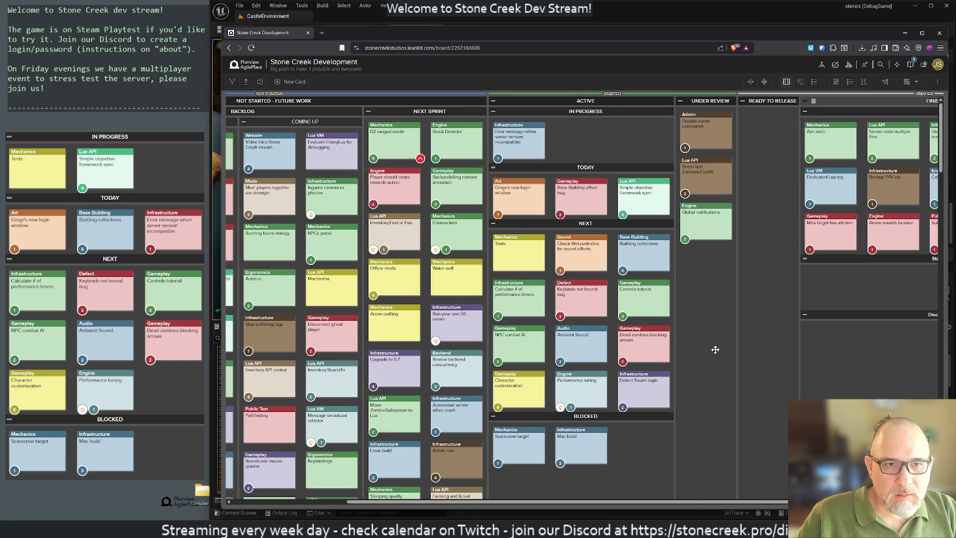
key(ctrl+f)
text(npc)
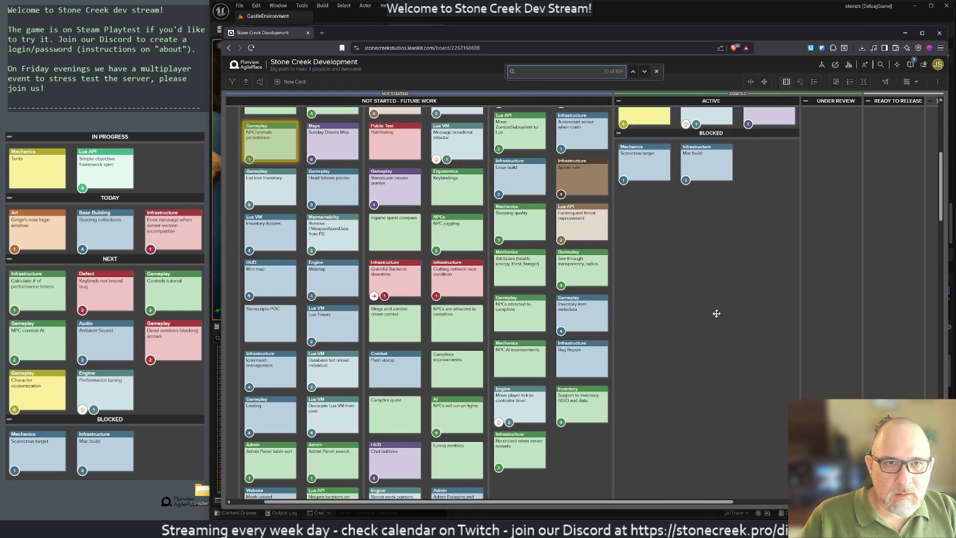
text(stuck)
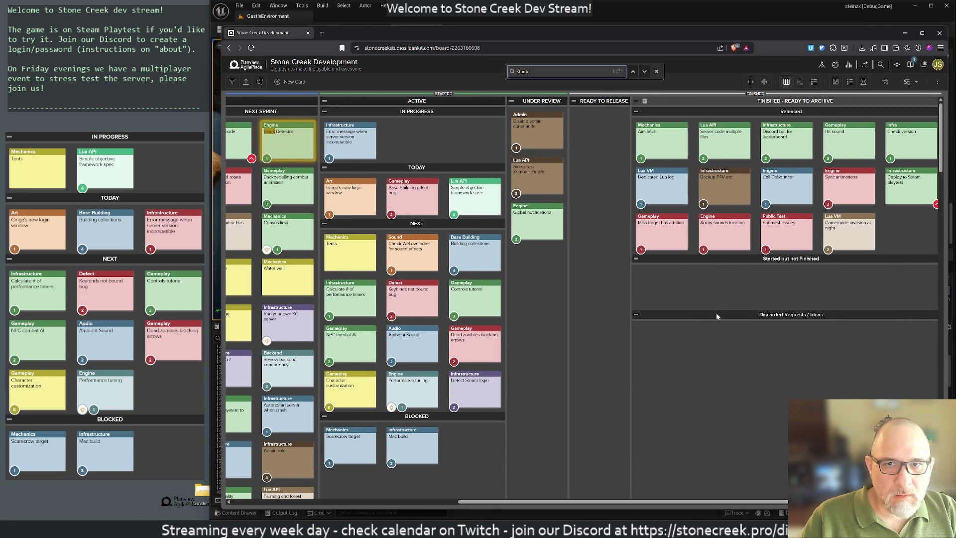
key(Escape)
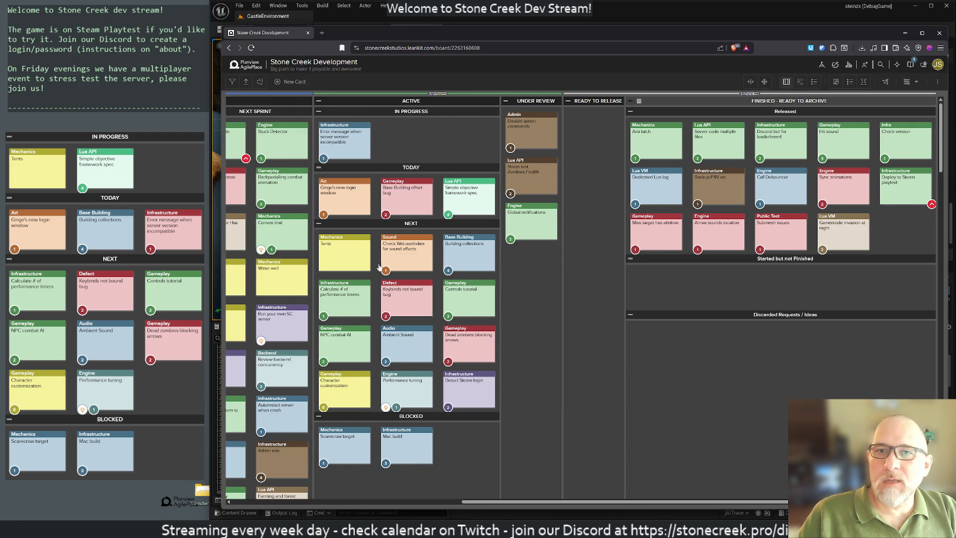
Drag the Stuck Detector card into Active > Next and close the board window
scroll(351, 205, left, 3)
mouse_move(436, 143)
mouse_down()
mouse_move(535, 256)
mouse_move(511, 252)
mouse_up()
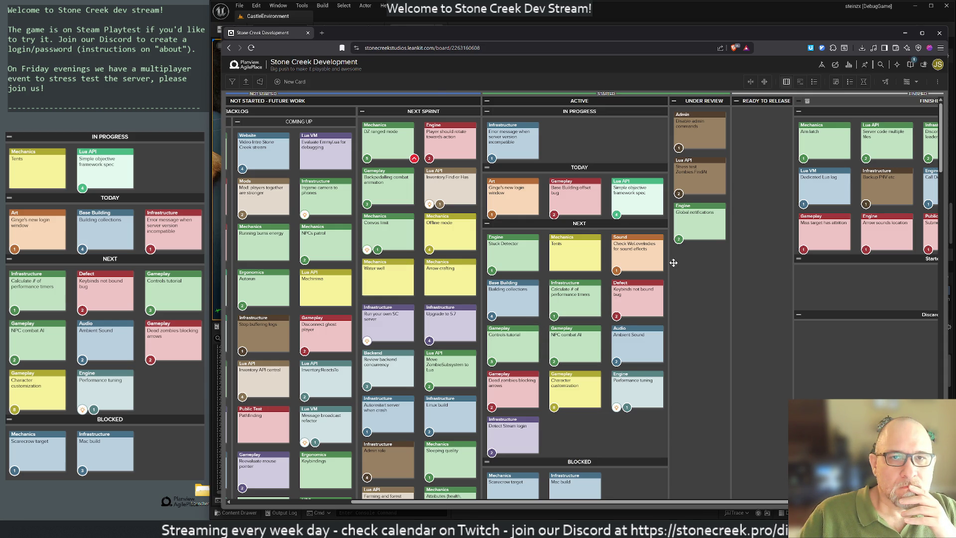
click(308, 33)
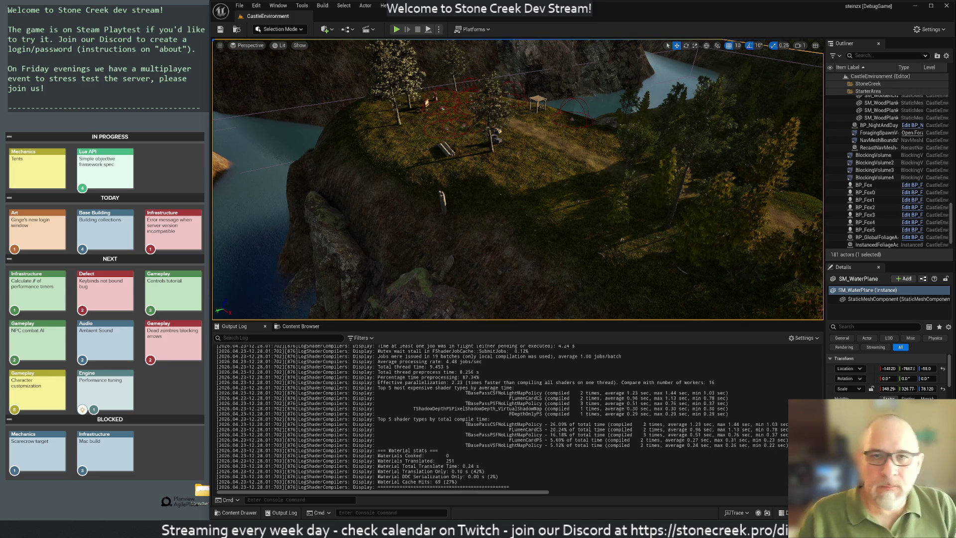
Enlarge the viewport, fly the camera down to the hillside path by the table, and close Unreal Editor
scroll(448, 418, up, 15)
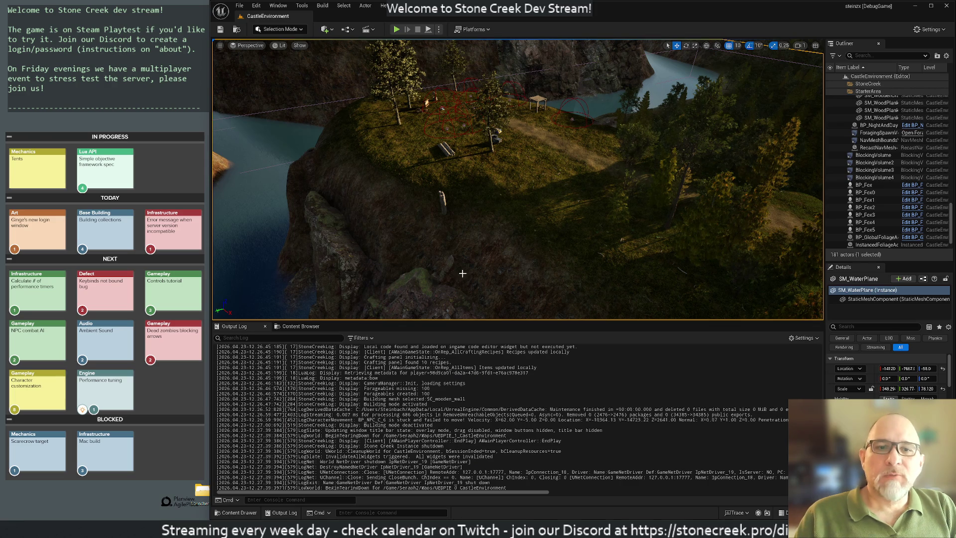
drag(455, 323, 461, 402)
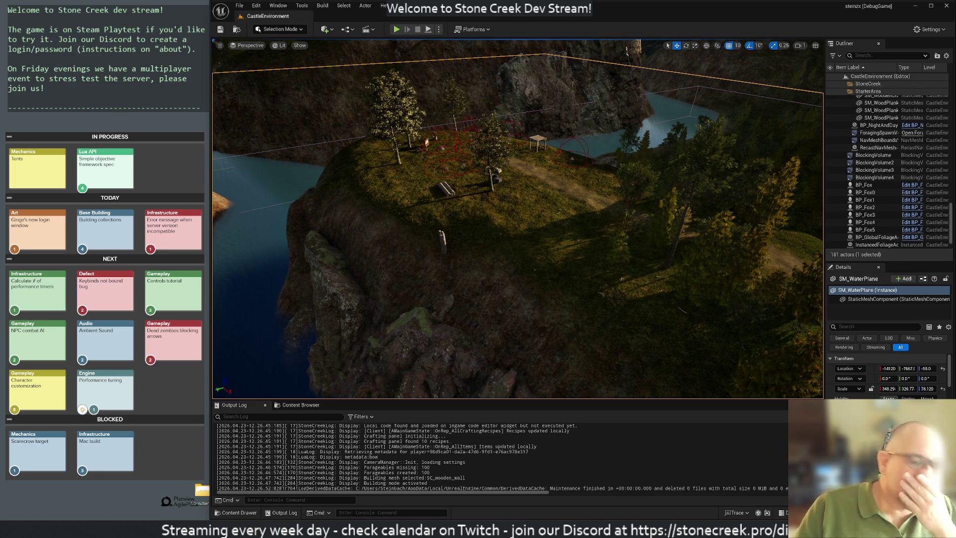
mouse_move(540, 223)
mouse_down()
mouse_move(540, 165)
mouse_move(631, 238)
mouse_move(598, 234)
mouse_move(593, 264)
mouse_move(684, 250)
mouse_move(607, 248)
mouse_up()
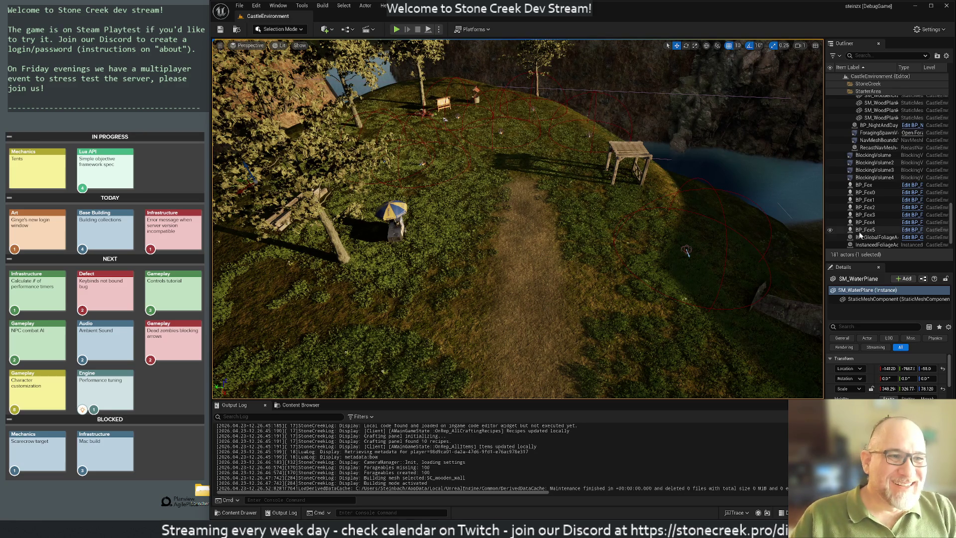
mouse_move(532, 225)
mouse_down()
mouse_move(523, 172)
mouse_move(463, 182)
mouse_up()
drag(533, 199, 520, 209)
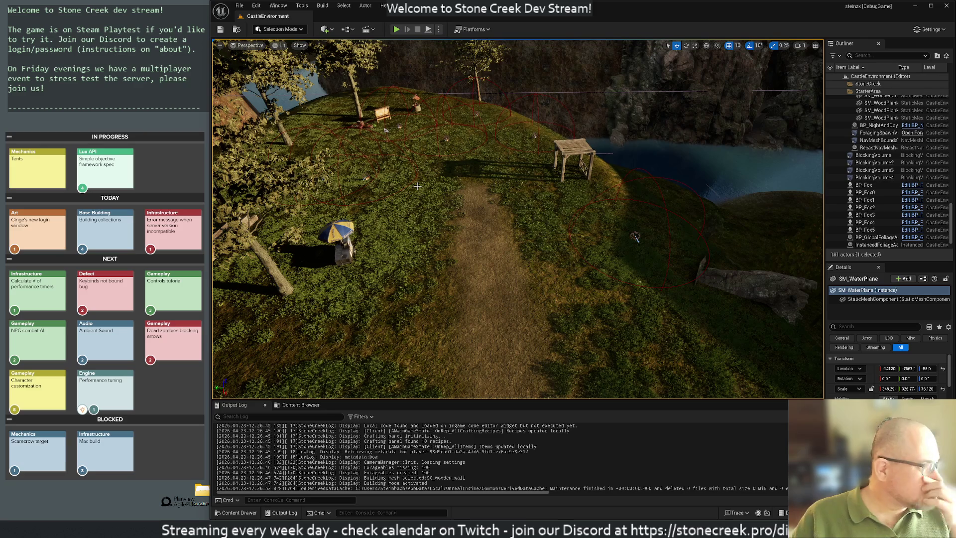
mouse_move(543, 529)
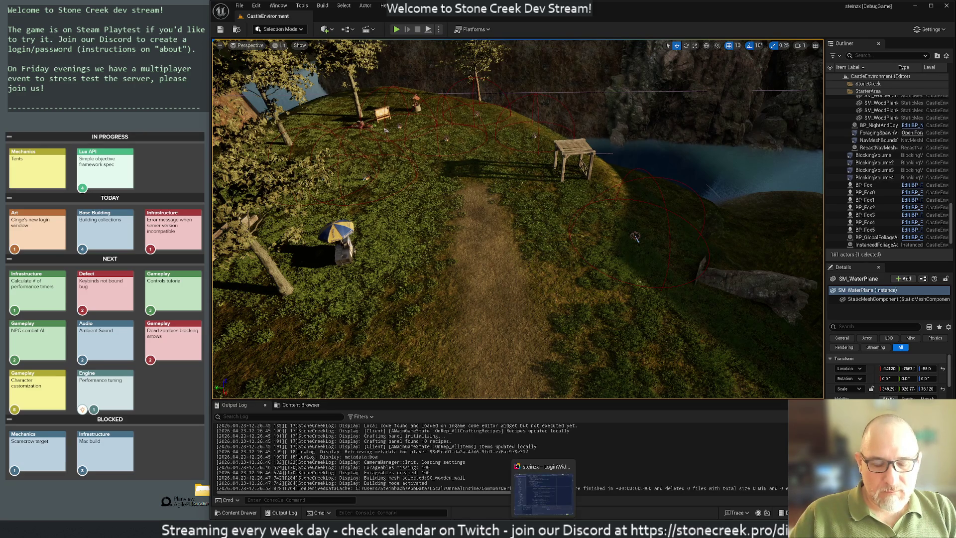
click(946, 8)
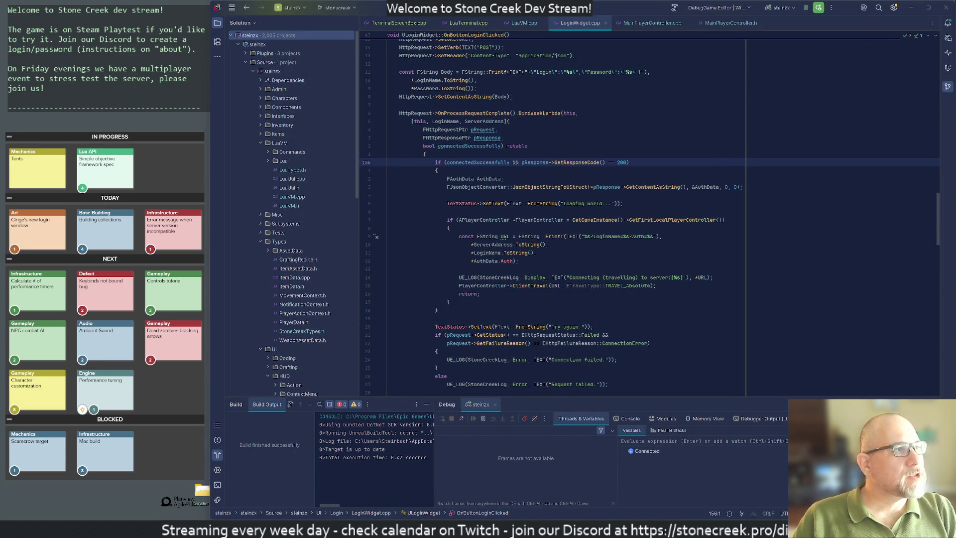
Stop debugging, open Local Changes, and review the TerminalScreenBox.h and TerminalScreenBox.cpp diffs
click(948, 85)
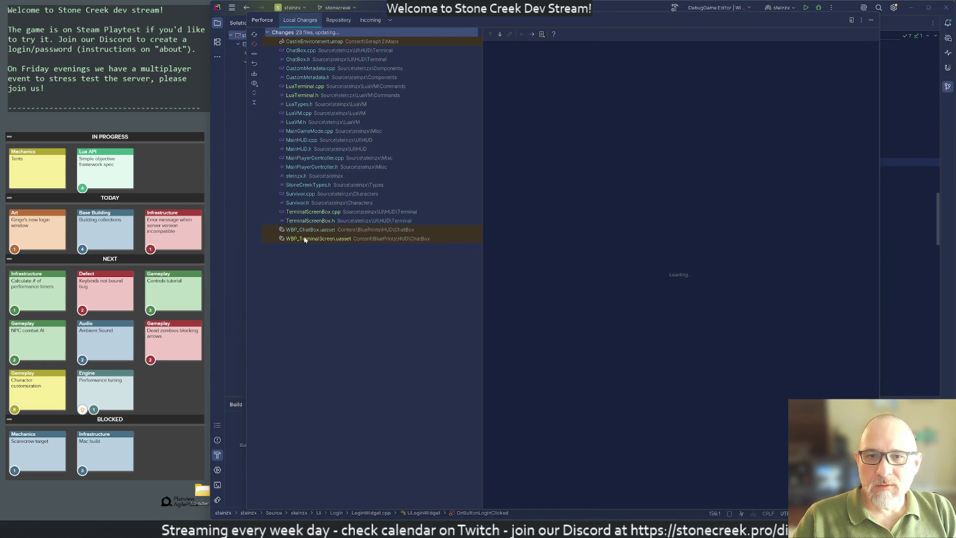
click(324, 221)
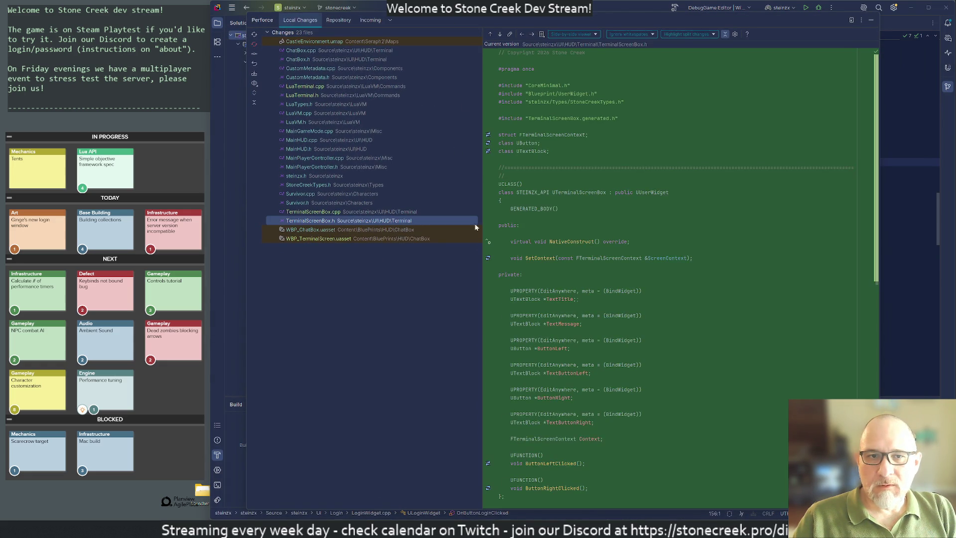
scroll(491, 215, down, 10)
scroll(491, 215, up, 5)
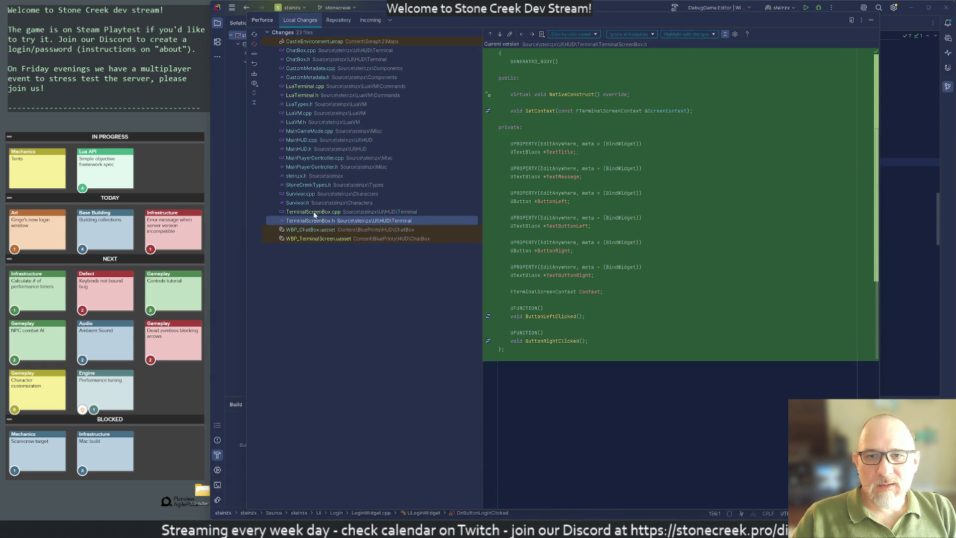
click(314, 211)
scroll(677, 279, down, 10)
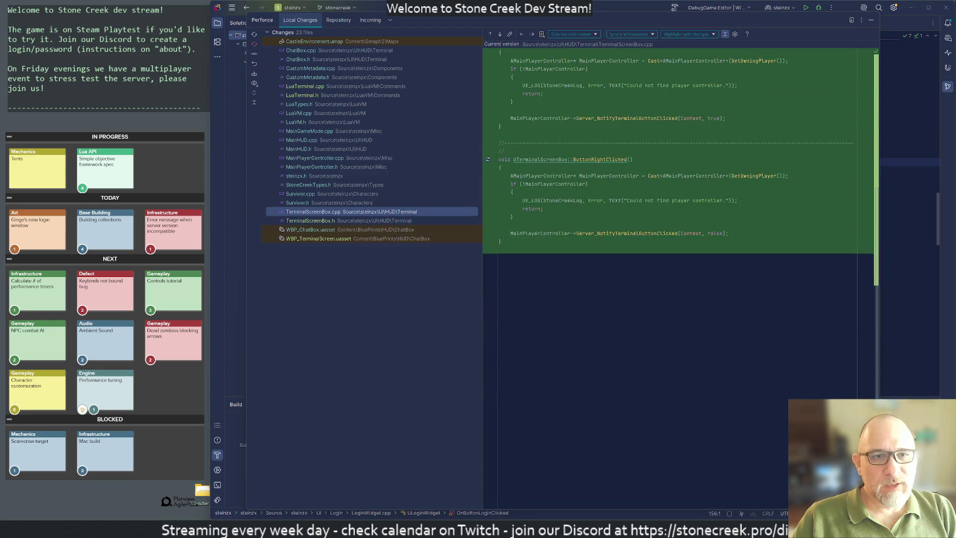
scroll(677, 279, up, 10)
Review diffs of Survivor.h/.cpp, StoneCreekTypes.h, steinzx.h and MainPlayerController.h/.cpp
click(301, 203)
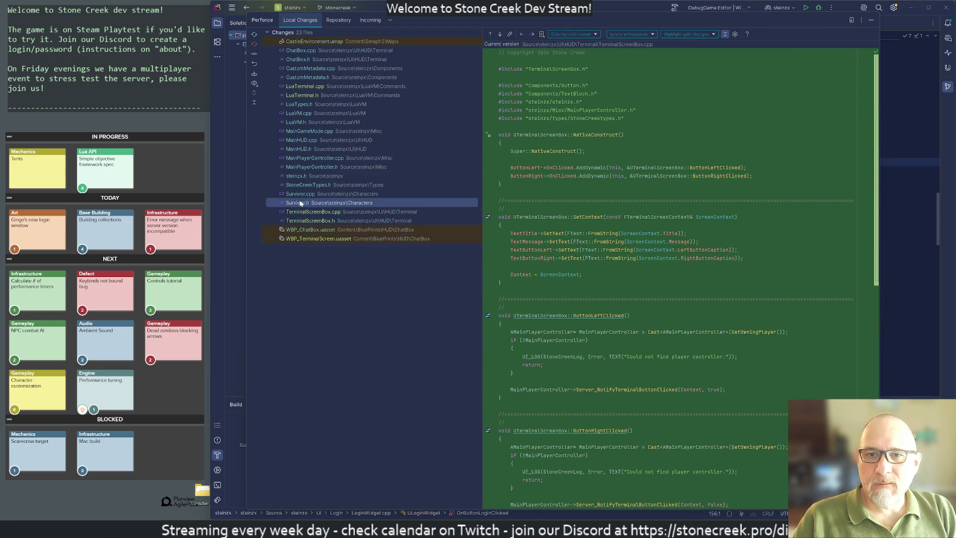
click(299, 194)
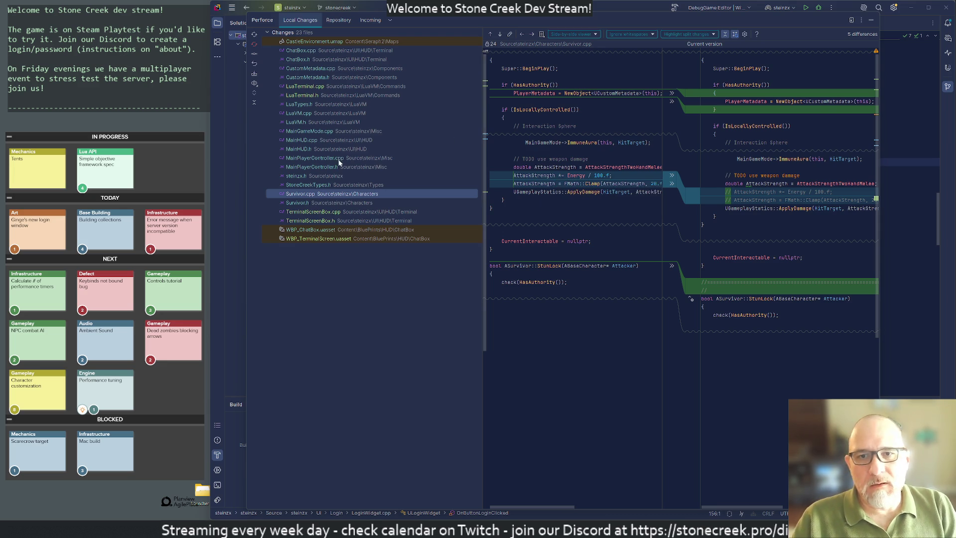
click(302, 185)
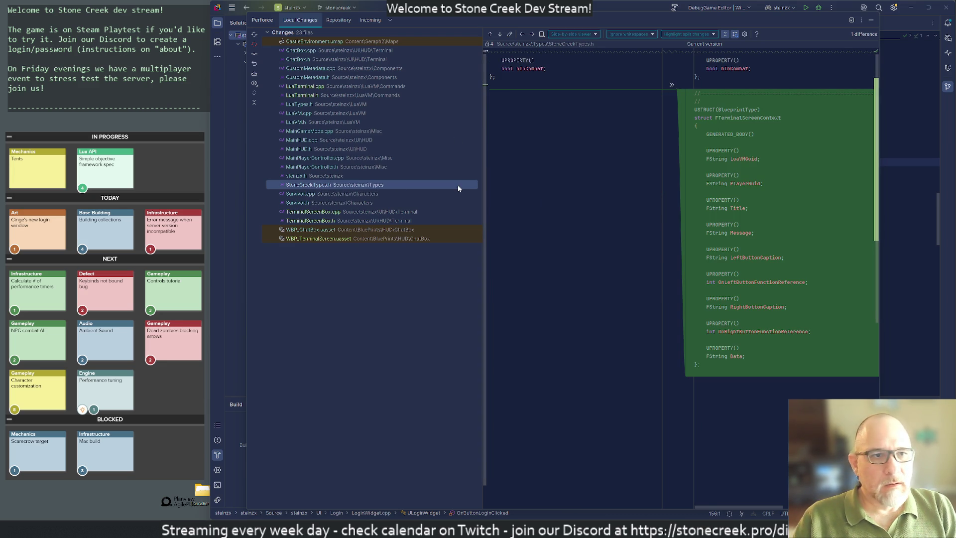
click(297, 177)
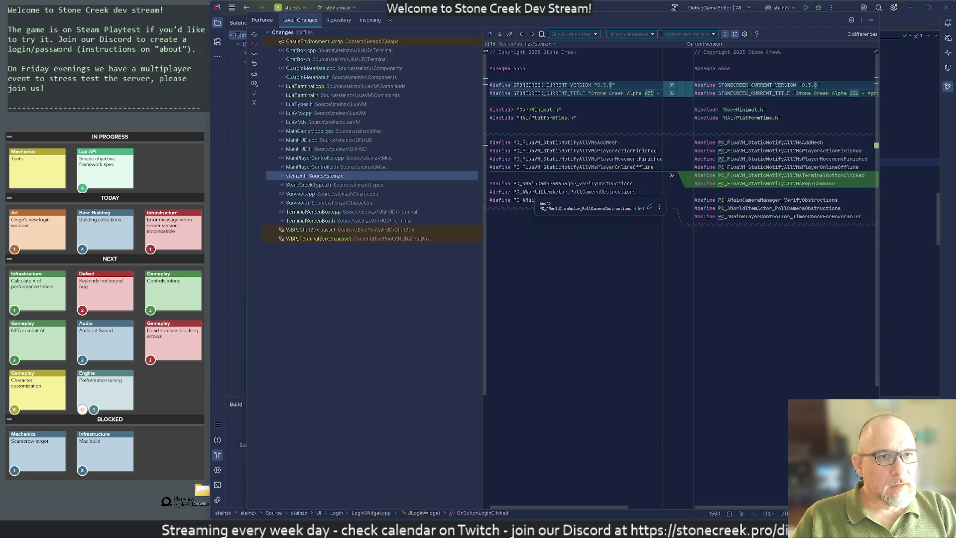
click(303, 169)
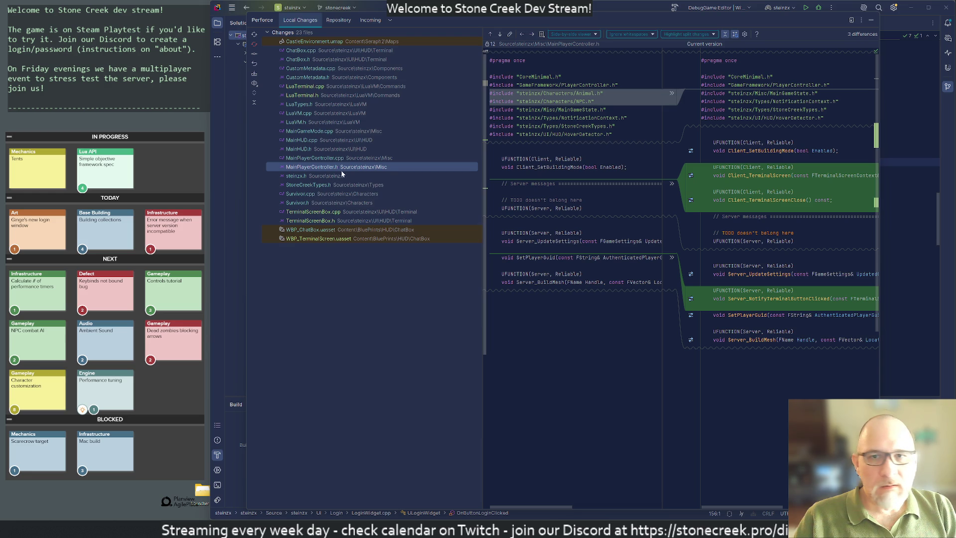
click(316, 160)
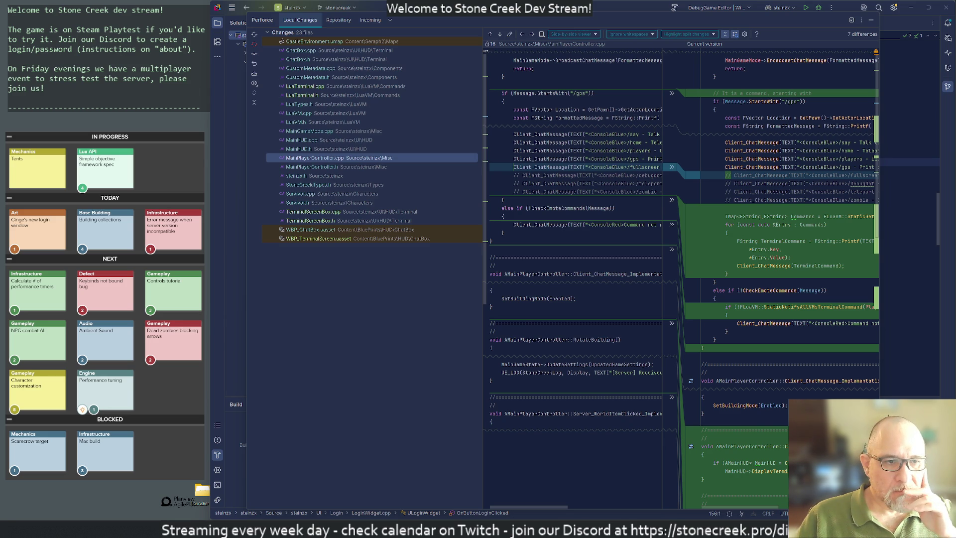
Scroll the MainPlayerController.cpp diff, then view diffs of MainHUD.h, MainHUD.cpp, MainGameMode.cpp and LuaVM.h
scroll(684, 279, down, 2)
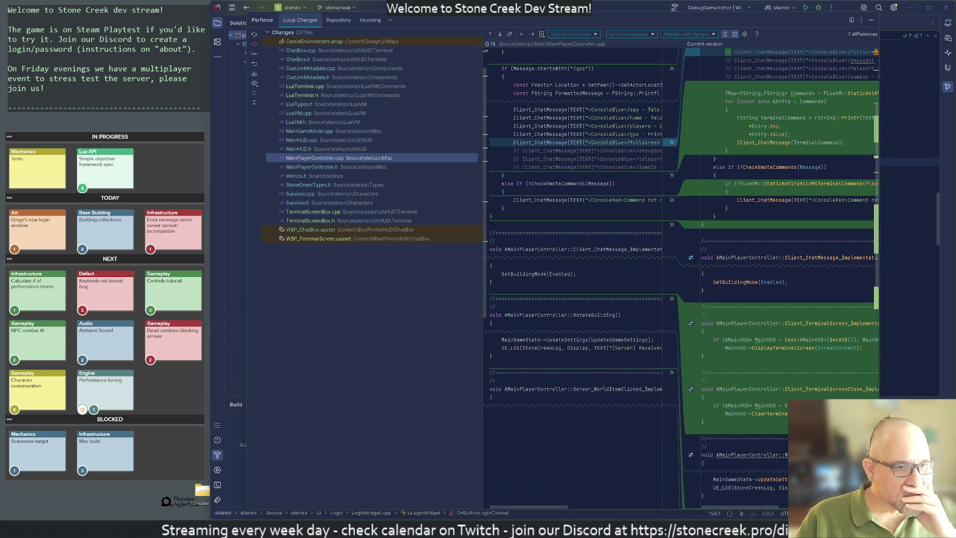
scroll(683, 279, down, 4)
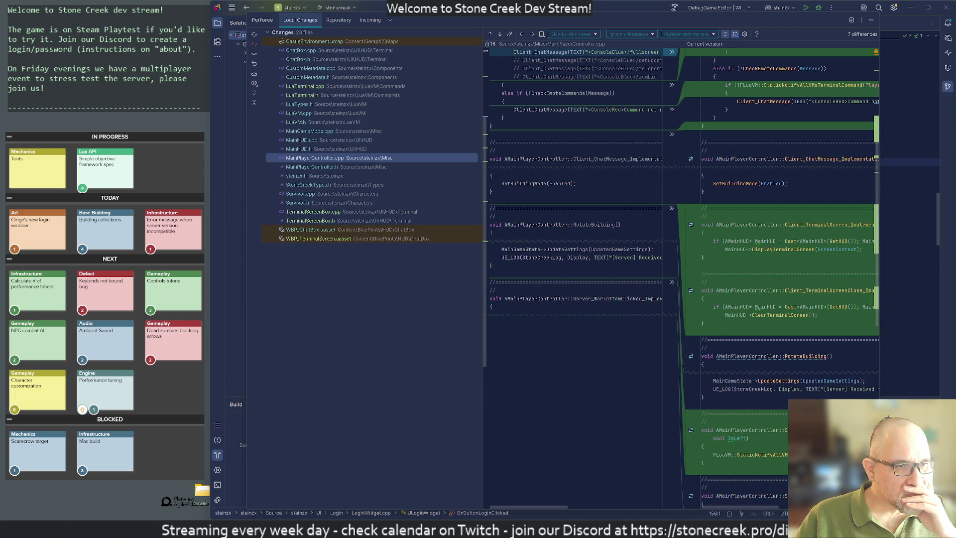
scroll(682, 279, down, 1)
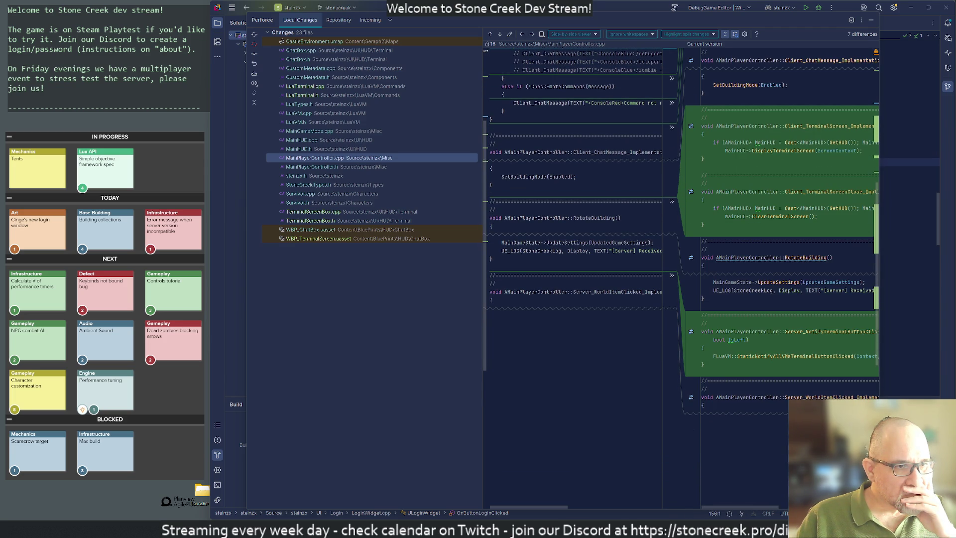
scroll(683, 279, up, 5)
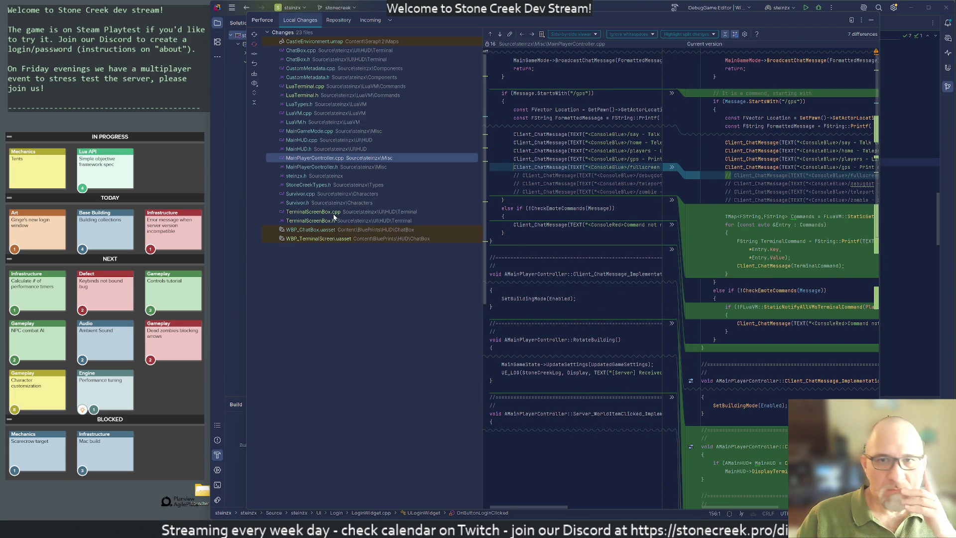
click(299, 151)
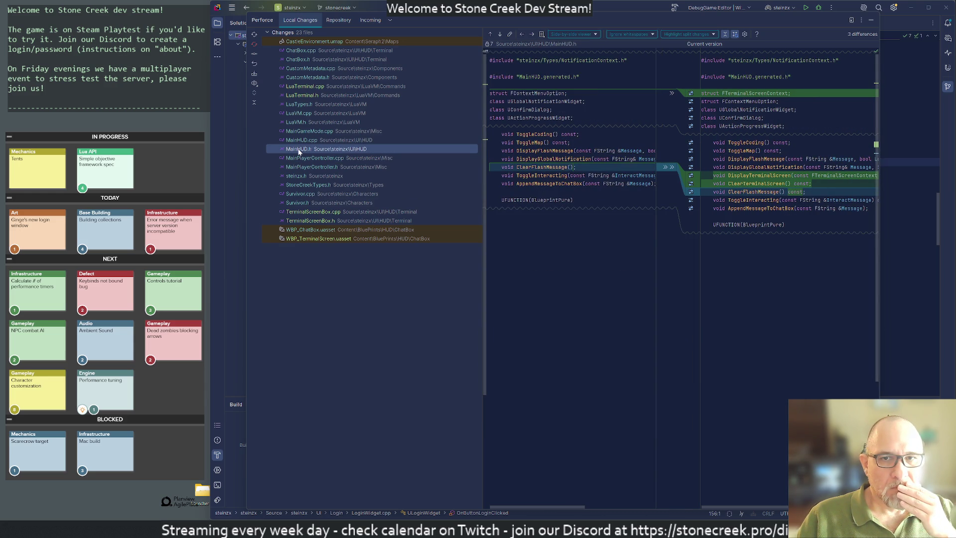
click(299, 140)
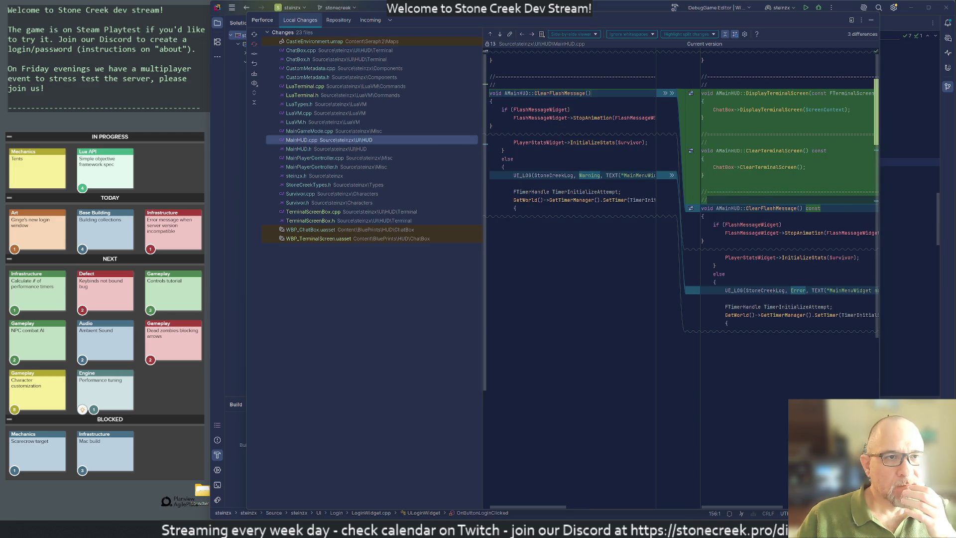
click(308, 132)
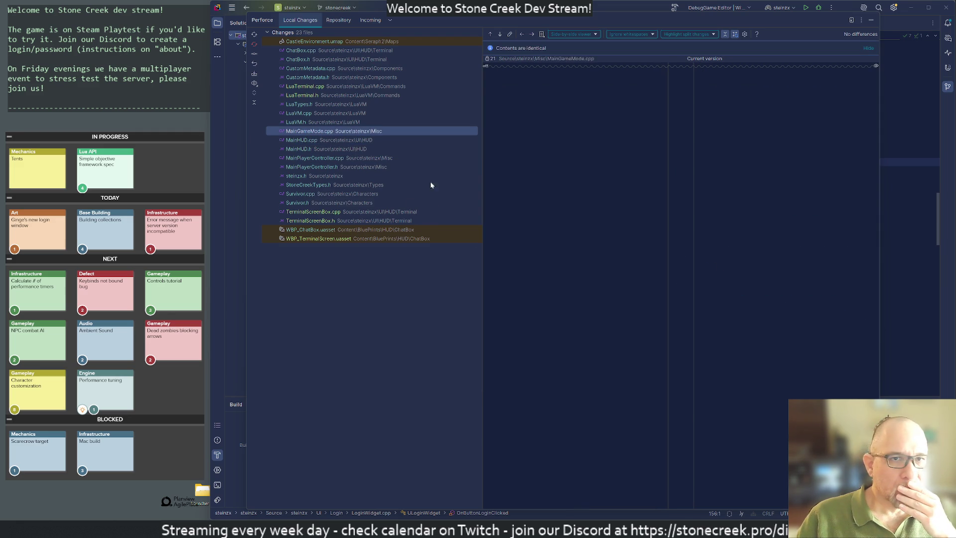
click(297, 123)
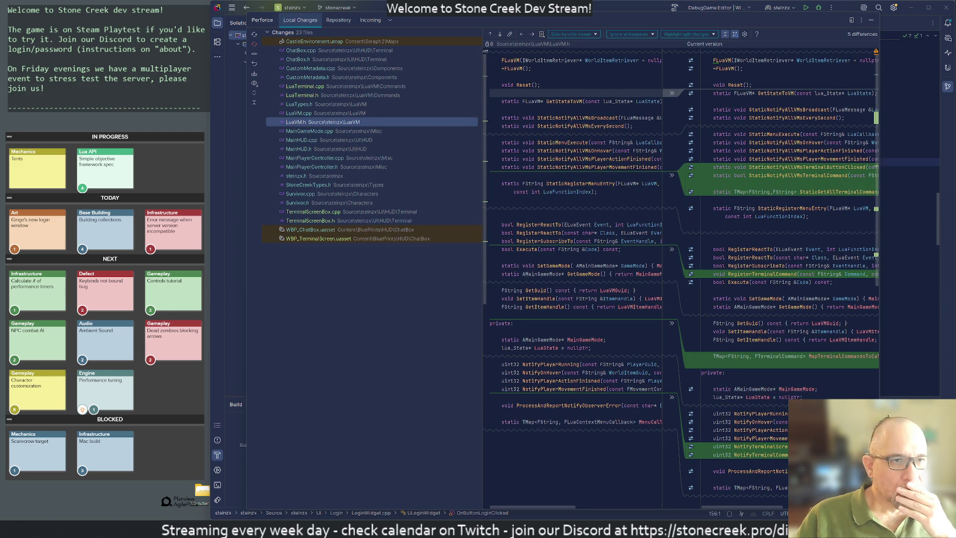